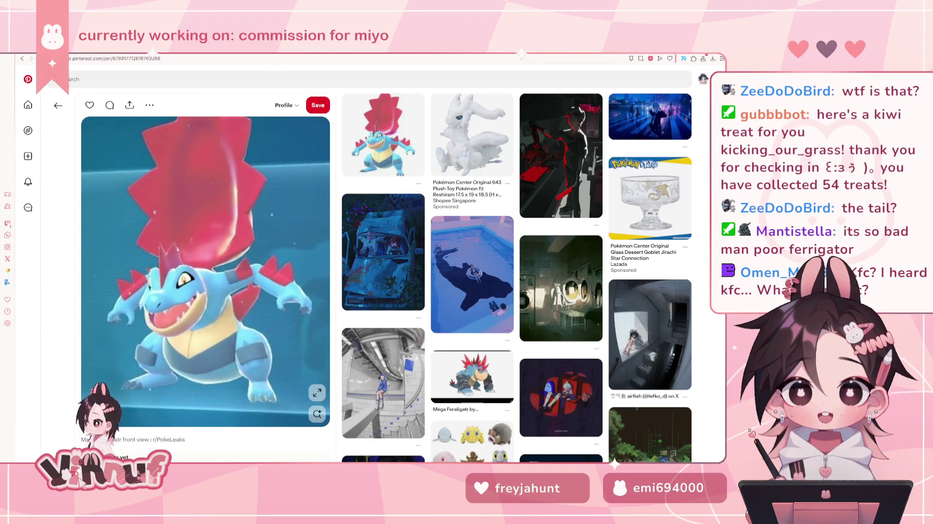
Open the frontal Mega Feraligatr pin, then the full-body side-view pin with pink fins
scroll(172, 296, down, 3)
click(472, 233)
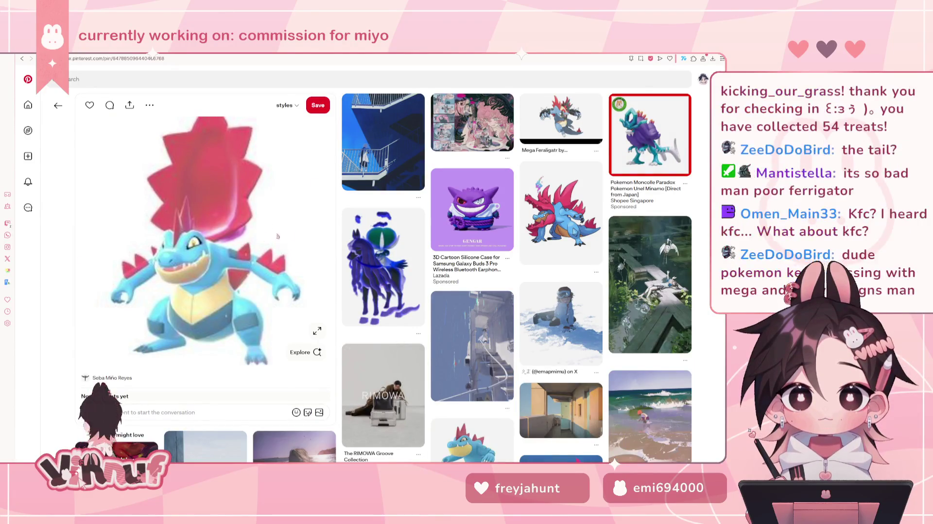
scroll(237, 268, down, 5)
scroll(249, 321, up, 2)
scroll(249, 322, up, 2)
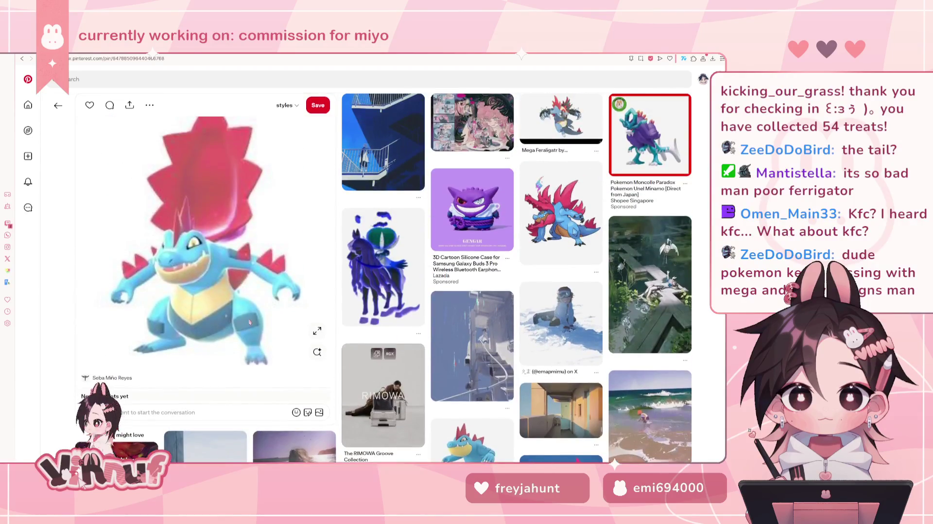
click(562, 209)
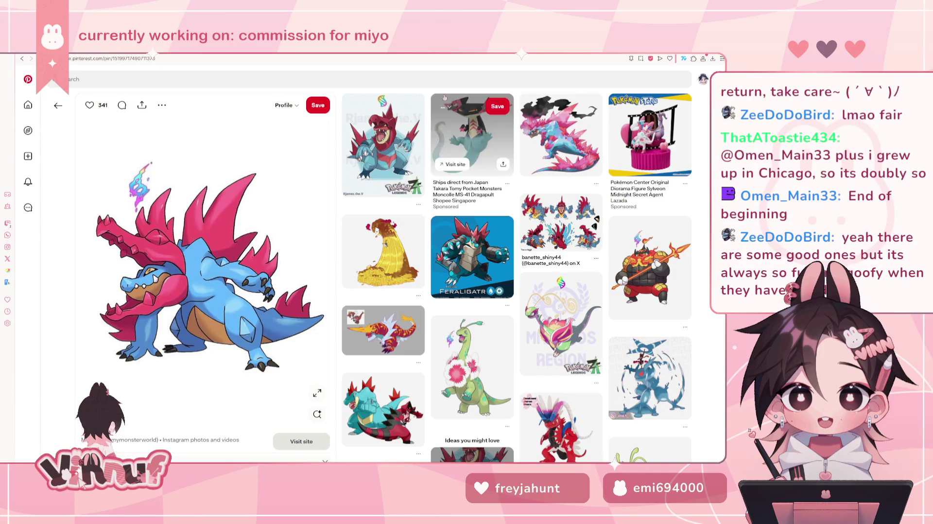
Search Pinterest for 'mega starmie pokemon'
click(87, 80)
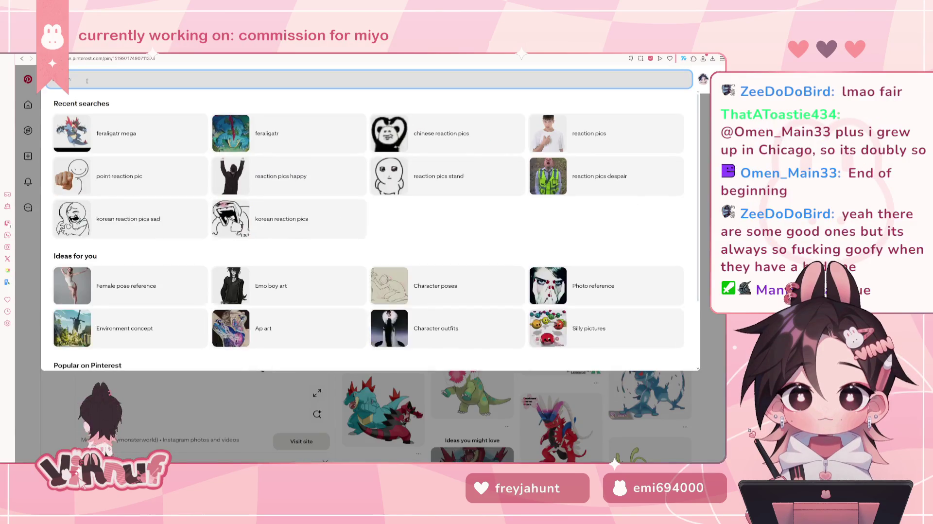
text(mega starmie)
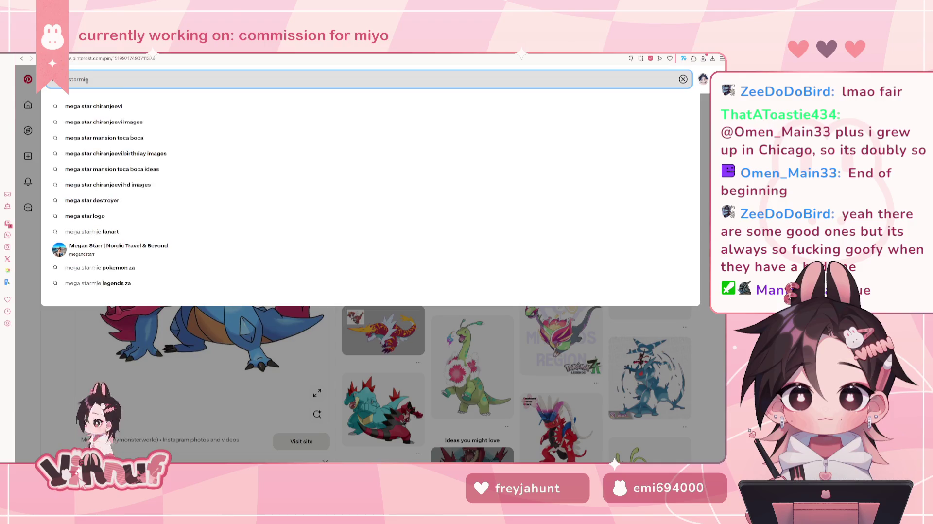
text( pokemon)
key(Return)
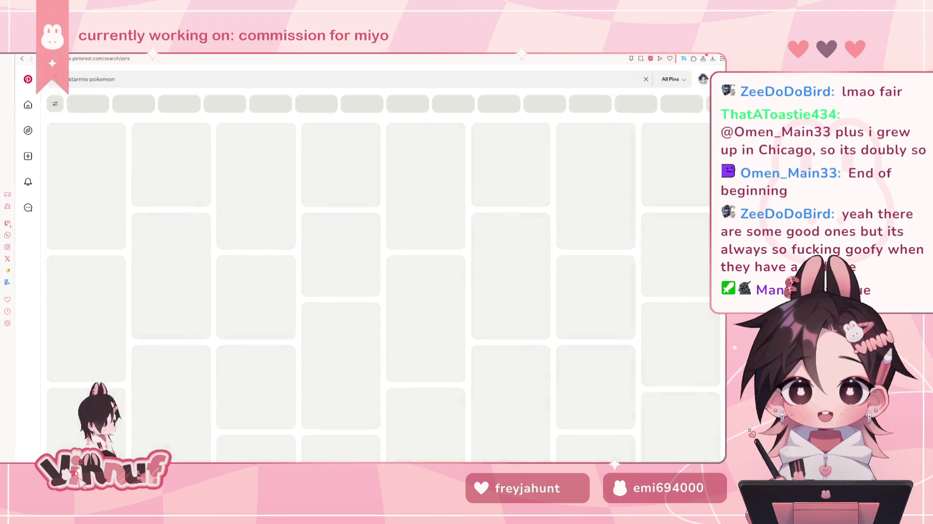
In a new tab, view Google Images for 'mega starmie', previewing the IGN and Shiny Mega Starmie images
key(ctrl+t)
text(mega starmie)
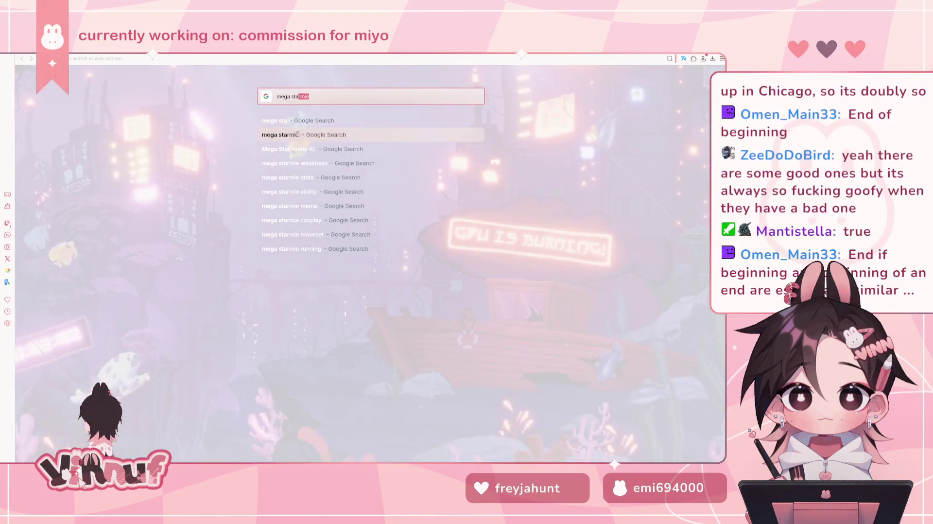
key(Return)
click(147, 107)
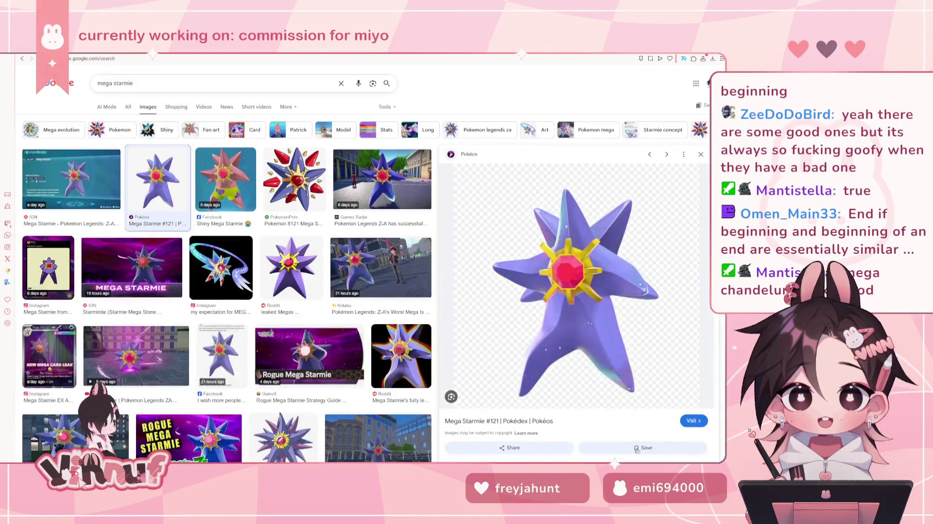
click(77, 177)
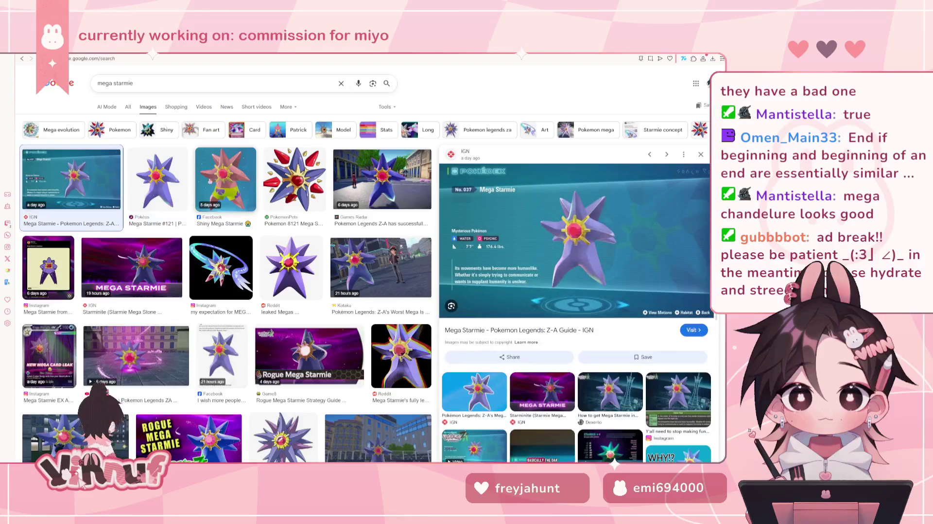
click(226, 178)
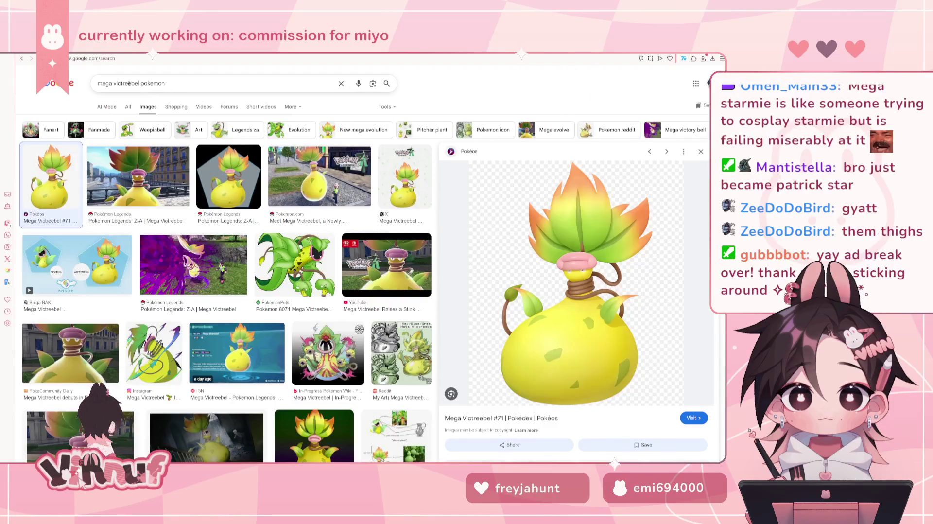
Change the image search to 'mega froslass'
click(115, 83)
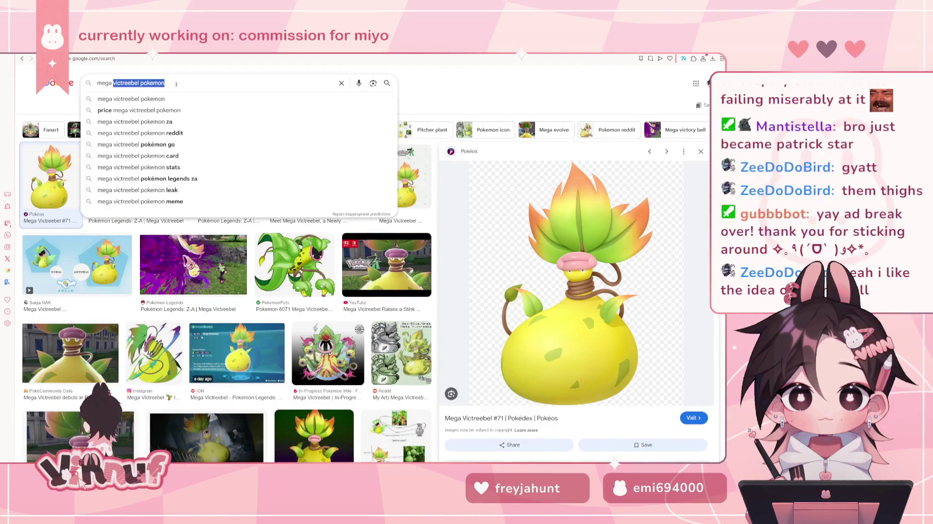
text(rosla)
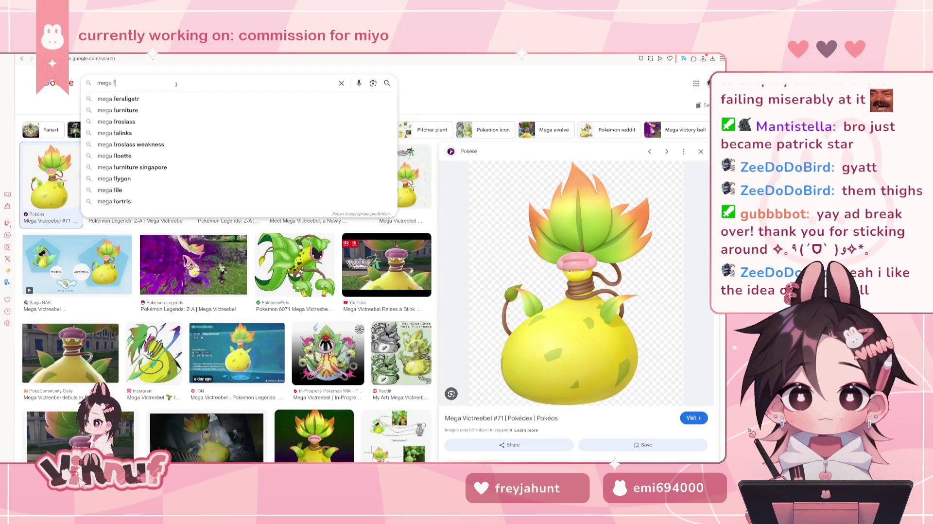
text(s)
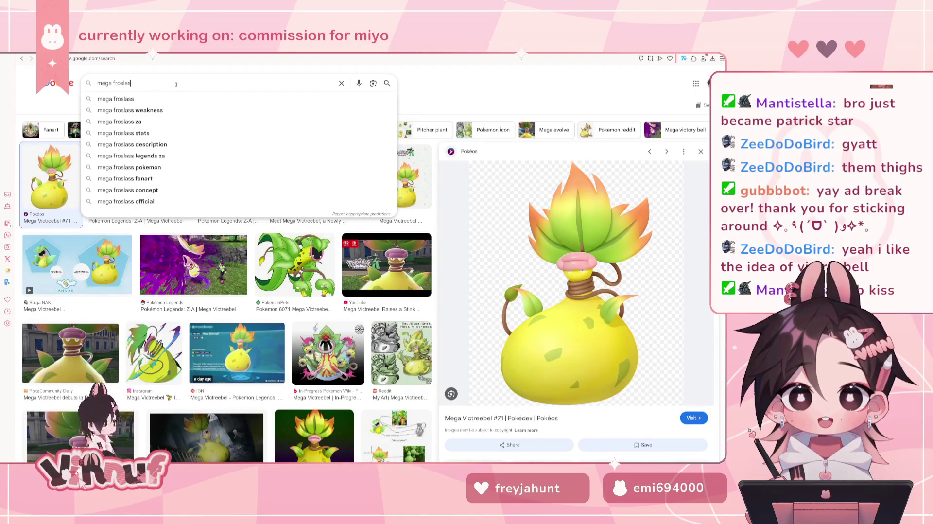
click(165, 99)
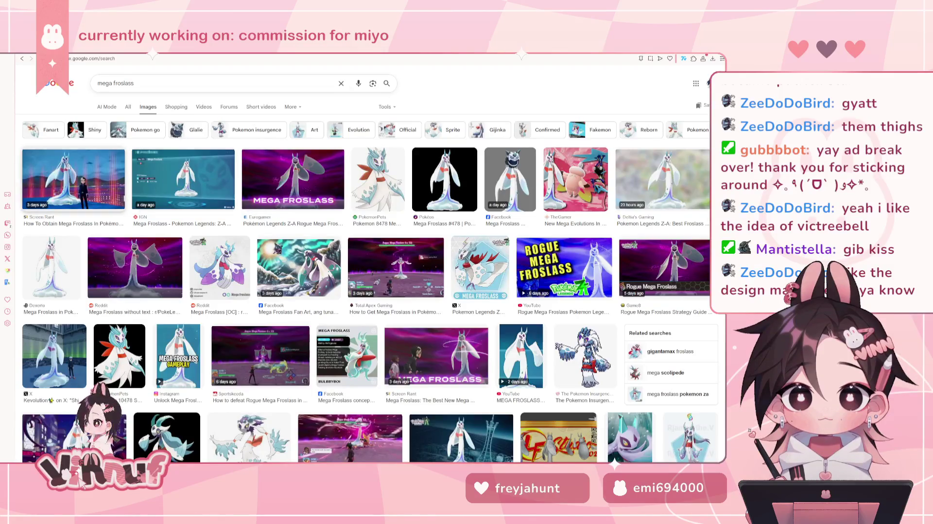
Preview Mega Froslass images from Pokéos, Screen Rant and Deltia's Gaming, ending on TheGamer's Mega Evolutions image
click(426, 170)
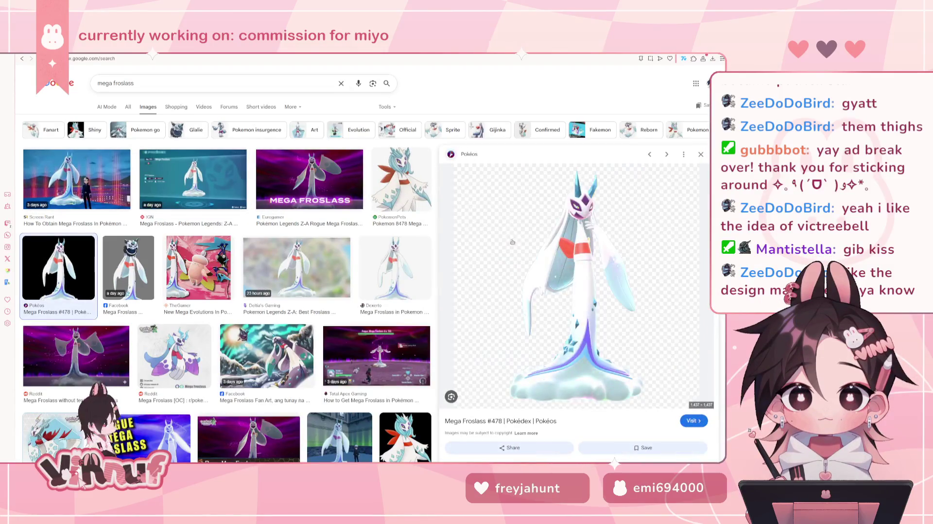
click(76, 180)
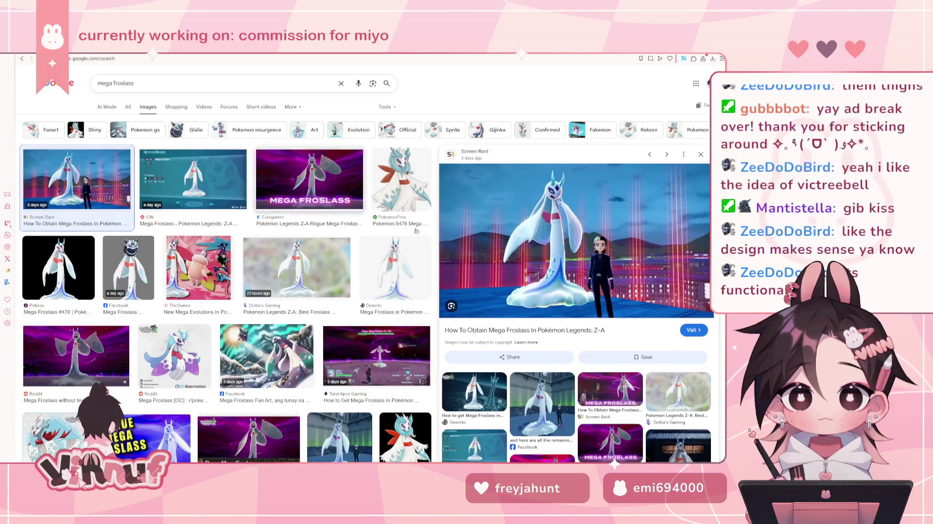
click(310, 275)
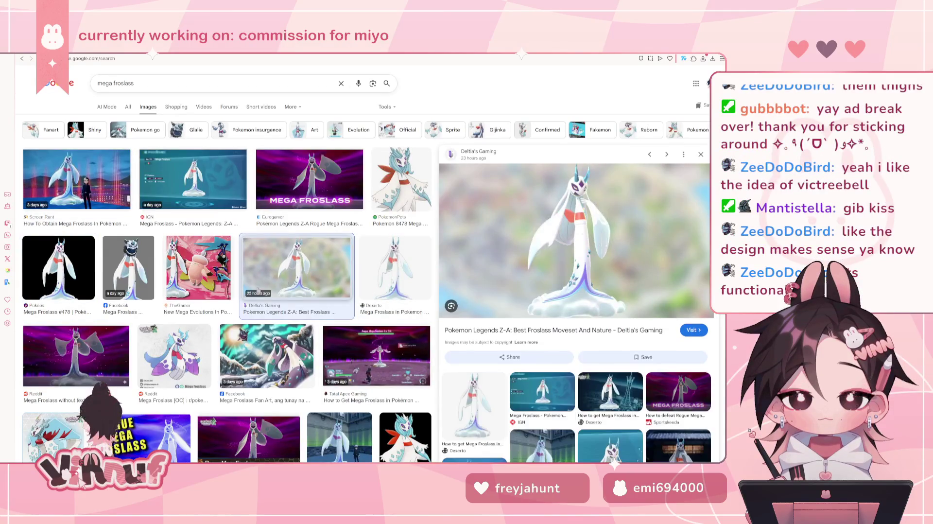
click(82, 273)
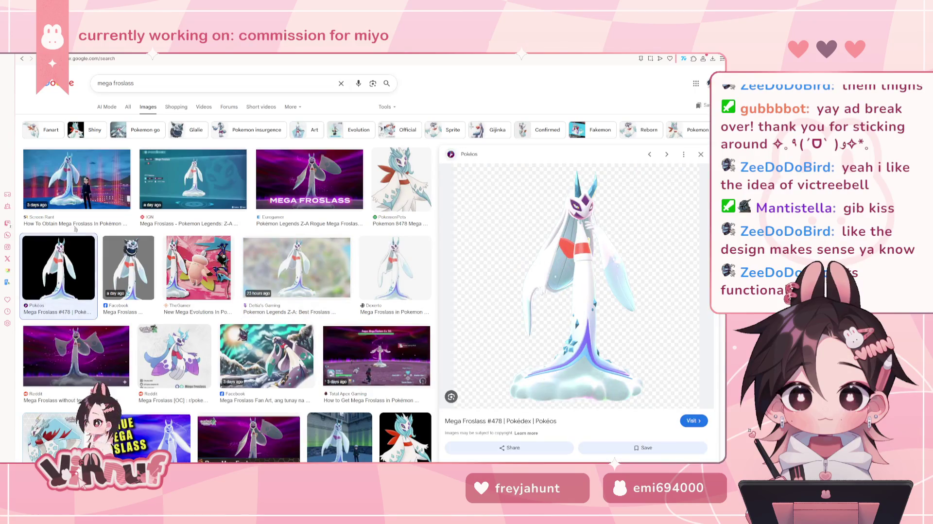
click(76, 179)
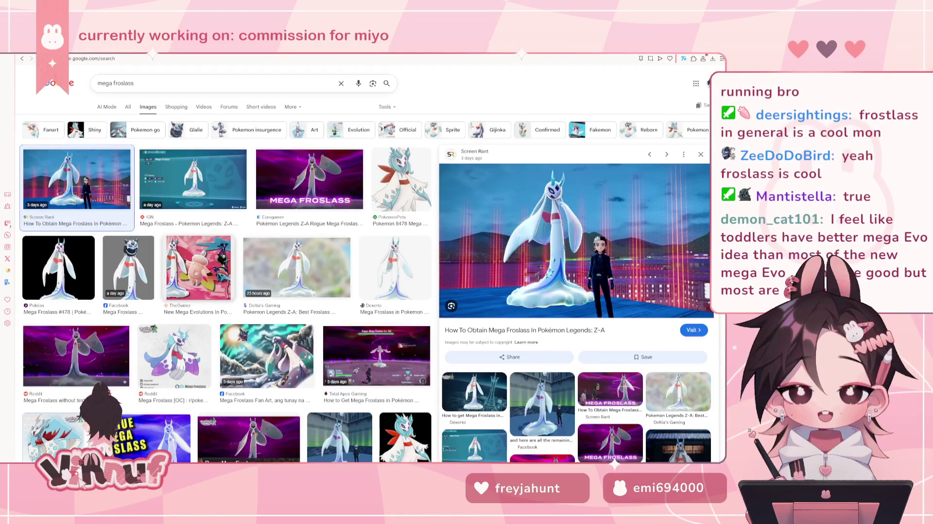
click(198, 269)
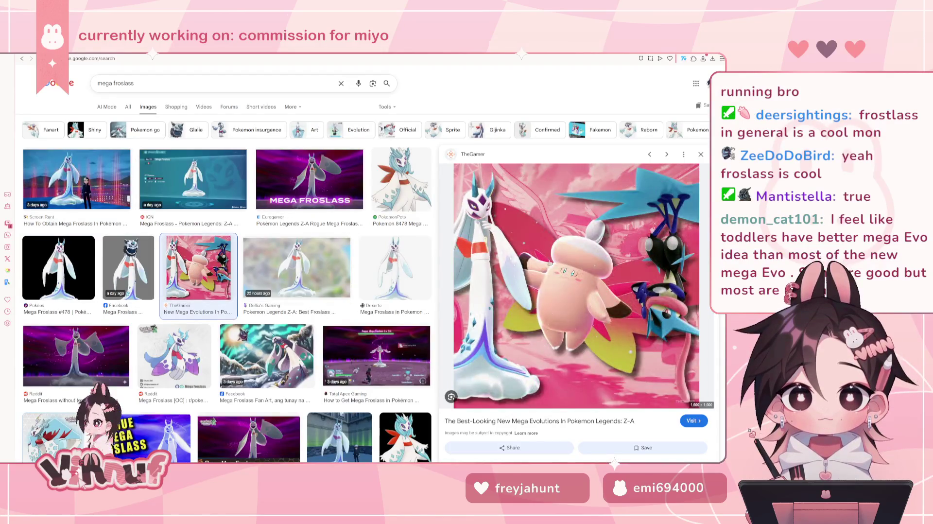
double_click(117, 83)
Search images for 'mega clefable' and preview the IGN and Pokéos Mega Clefable #36 images
text(cle)
key(Down)
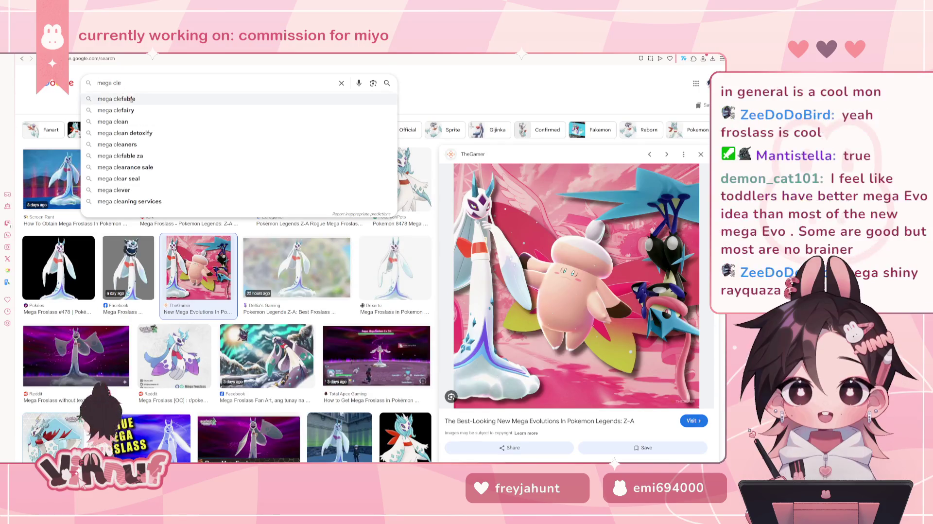
key(Return)
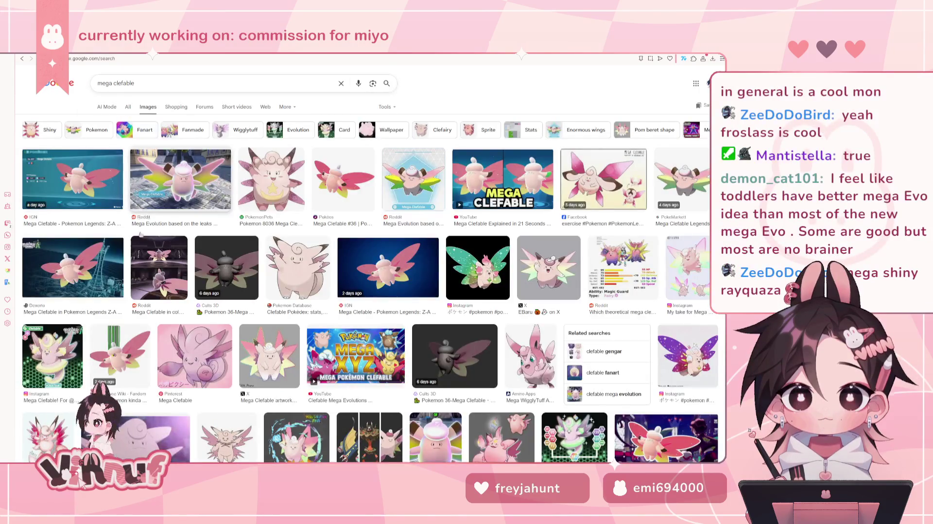
click(73, 179)
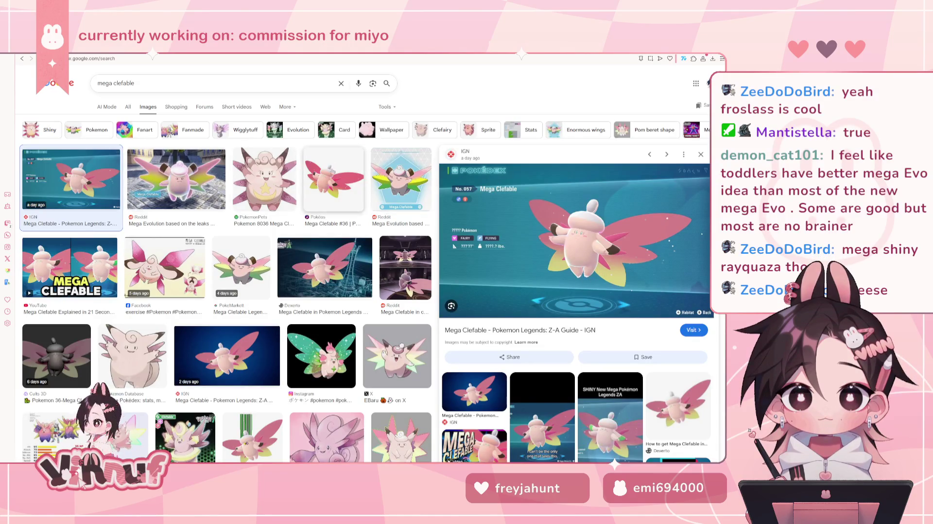
click(334, 180)
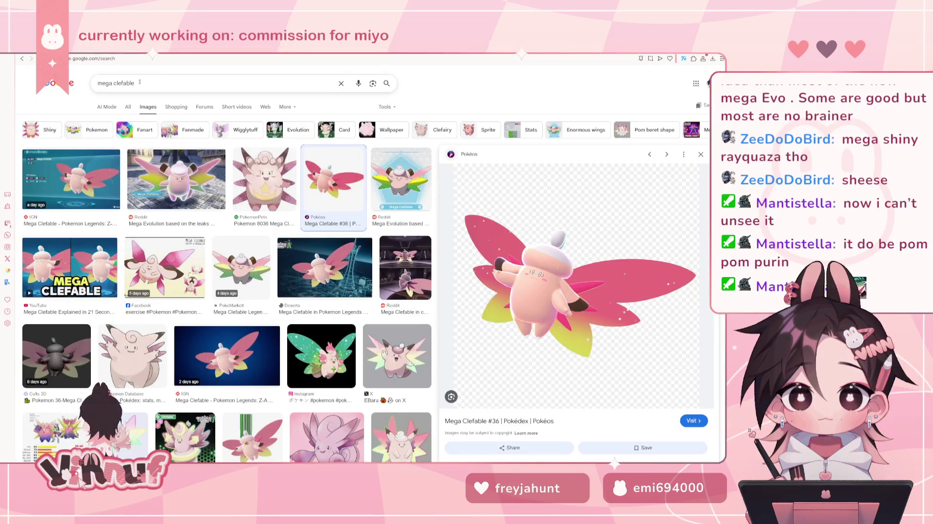
drag(140, 82, 109, 90)
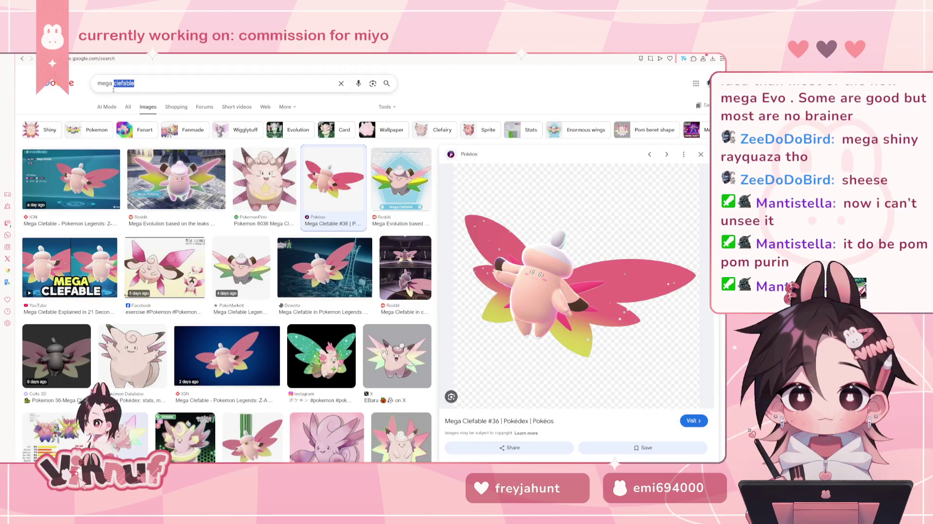
text(r)
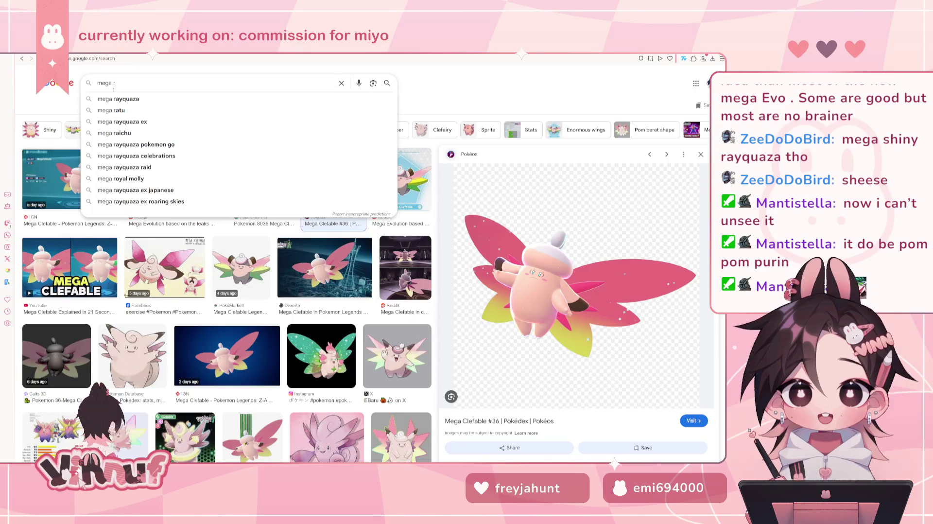
Change the image search to 'mega rayquaza shiny'
click(134, 99)
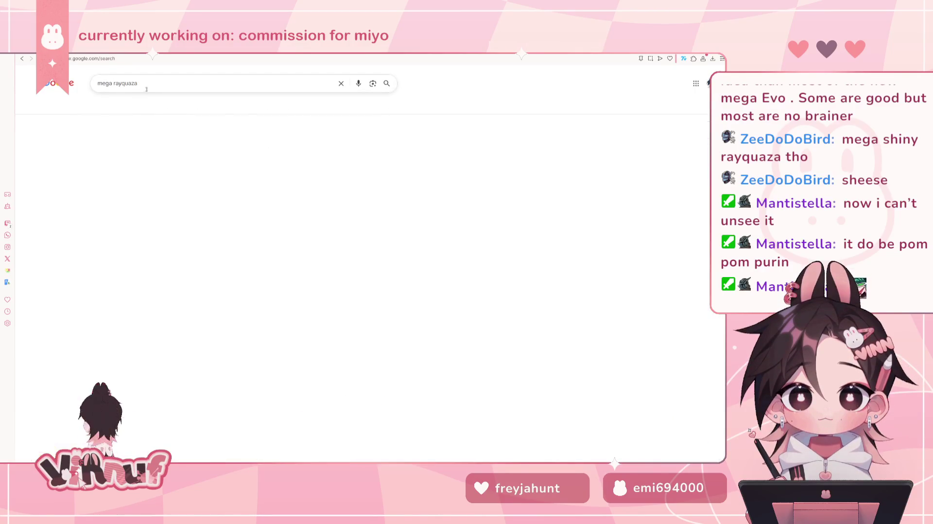
click(148, 87)
text(sh)
click(154, 99)
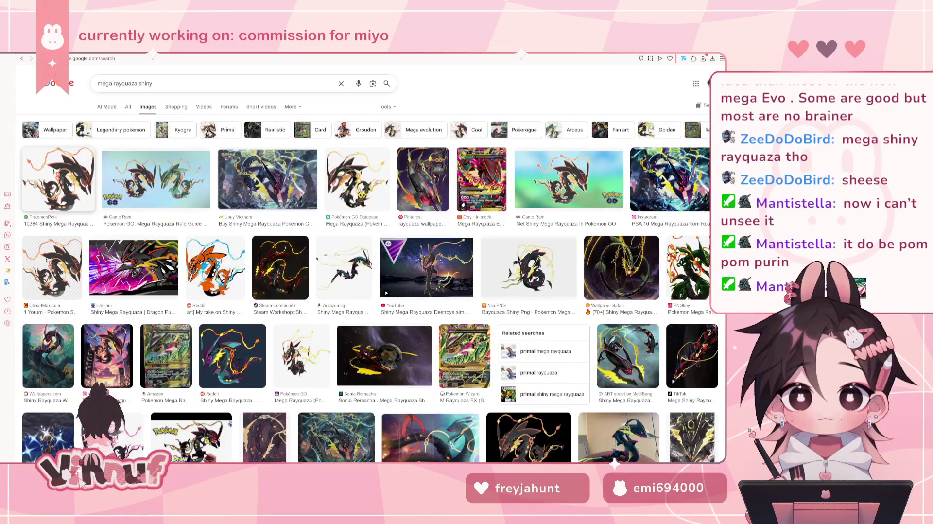
Preview several shiny Mega Rayquaza images, ending on Game Rant's black-and-green comparison
click(58, 179)
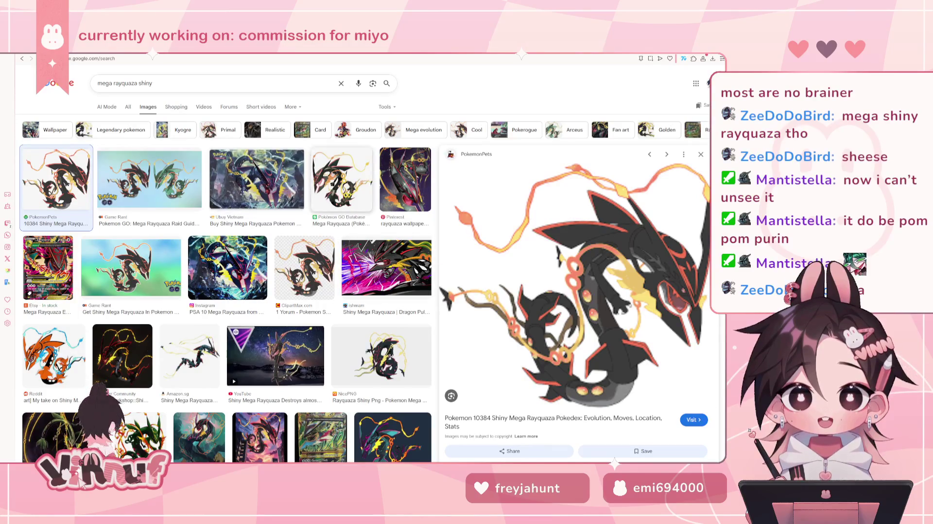
click(340, 180)
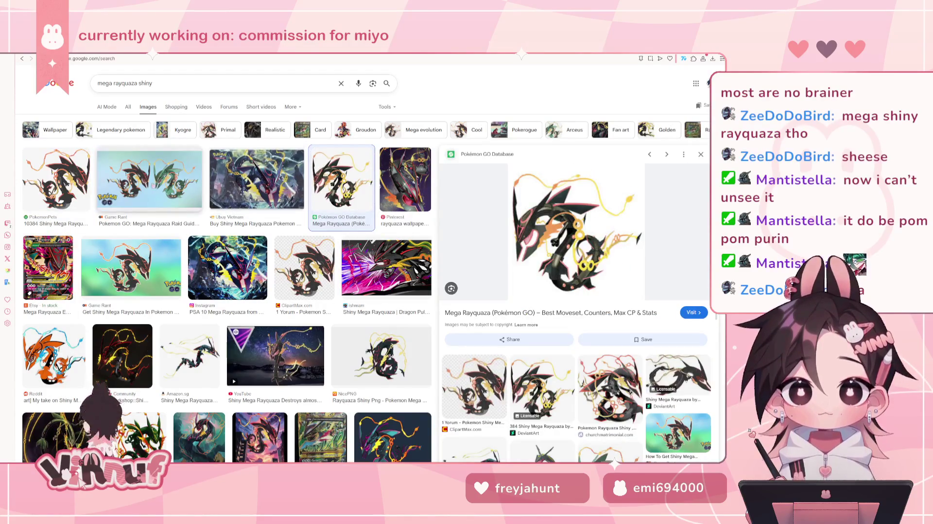
click(286, 281)
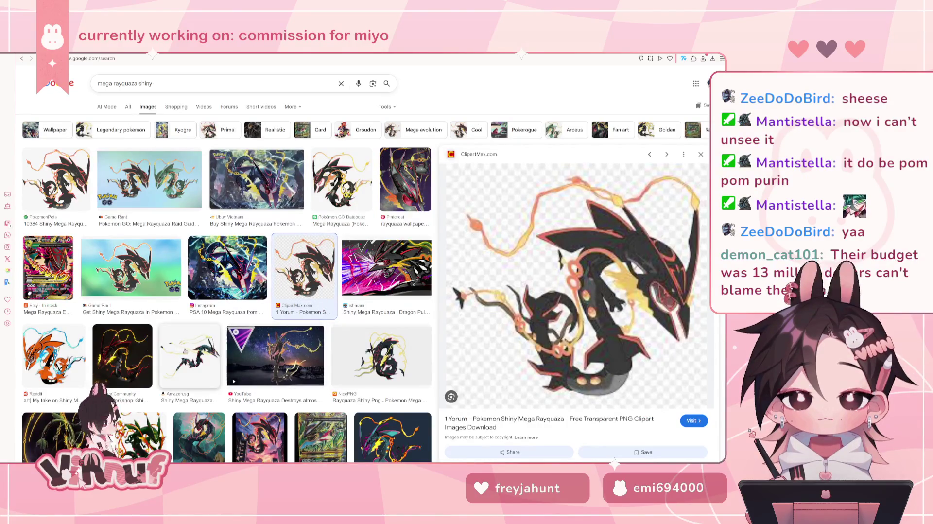
click(146, 179)
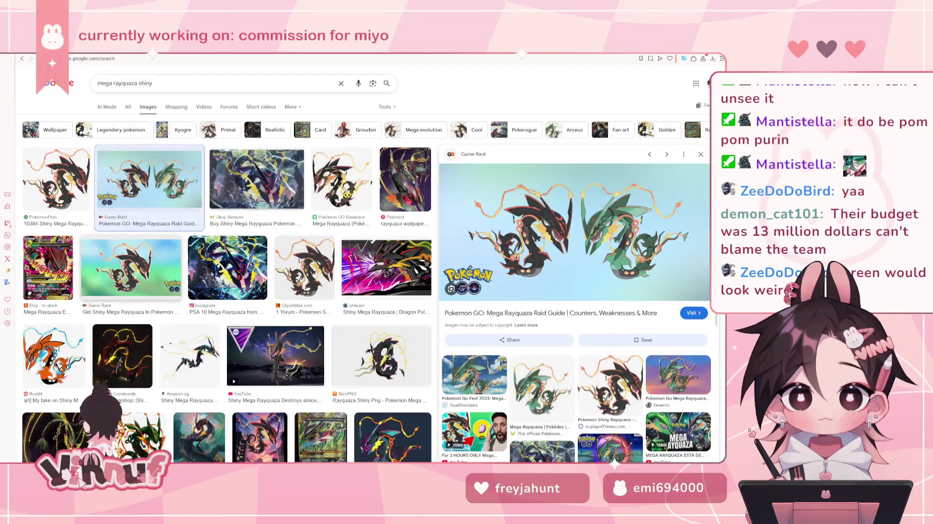
click(153, 254)
click(161, 202)
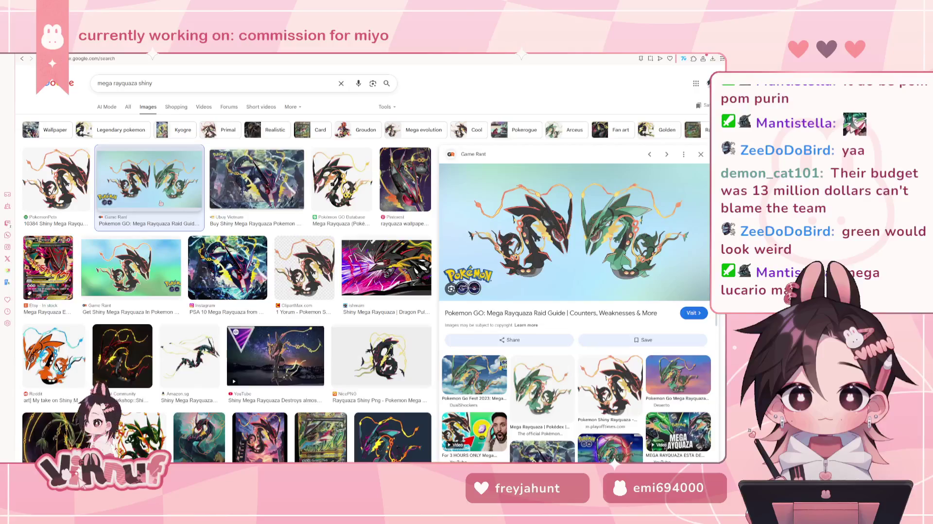
click(92, 192)
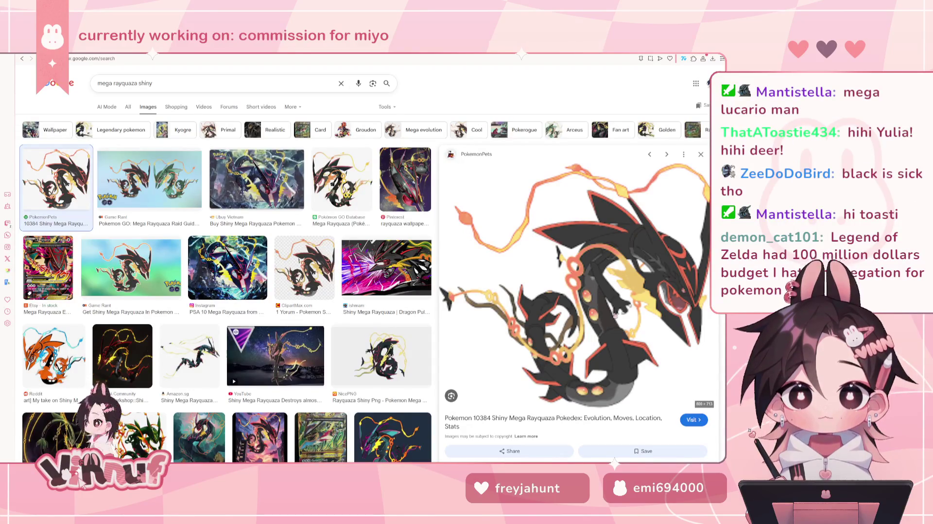
click(153, 196)
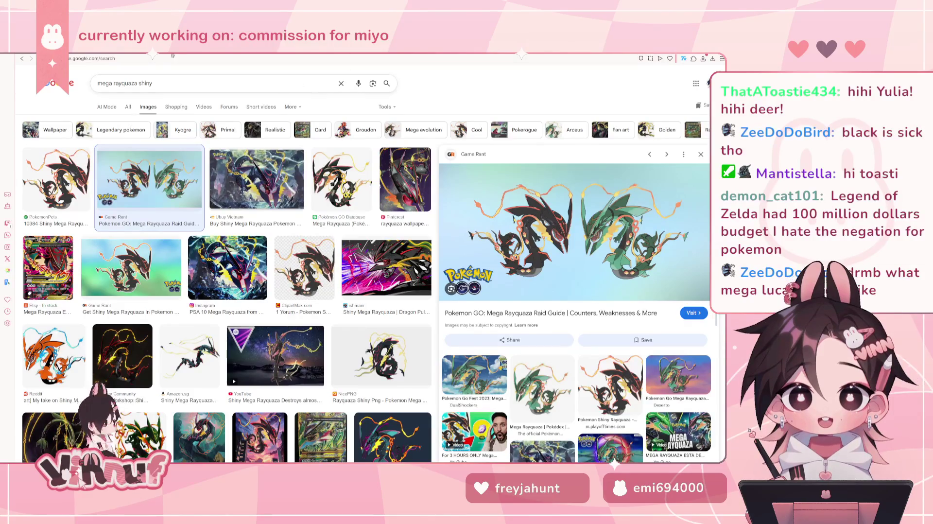
Switch the image search to 'mega lucario' and preview the first result
click(123, 83)
drag(114, 83, 170, 90)
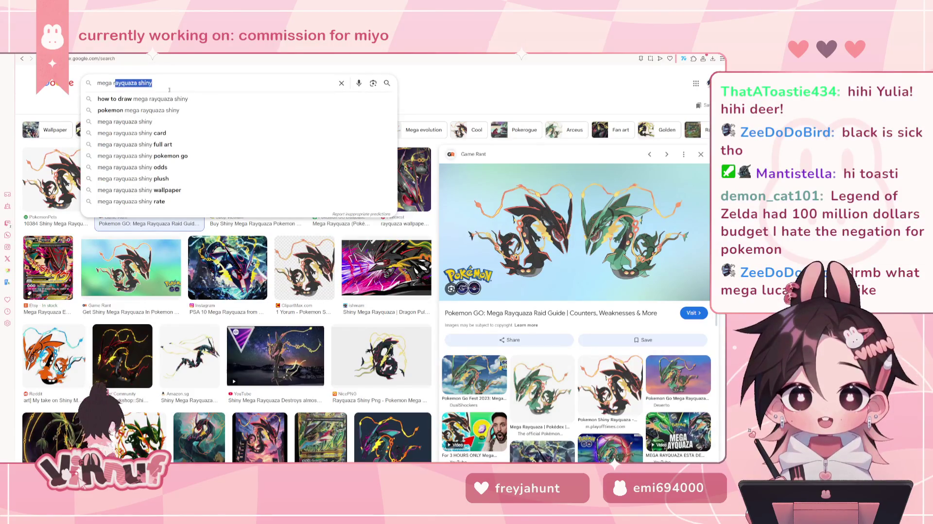
text(luc)
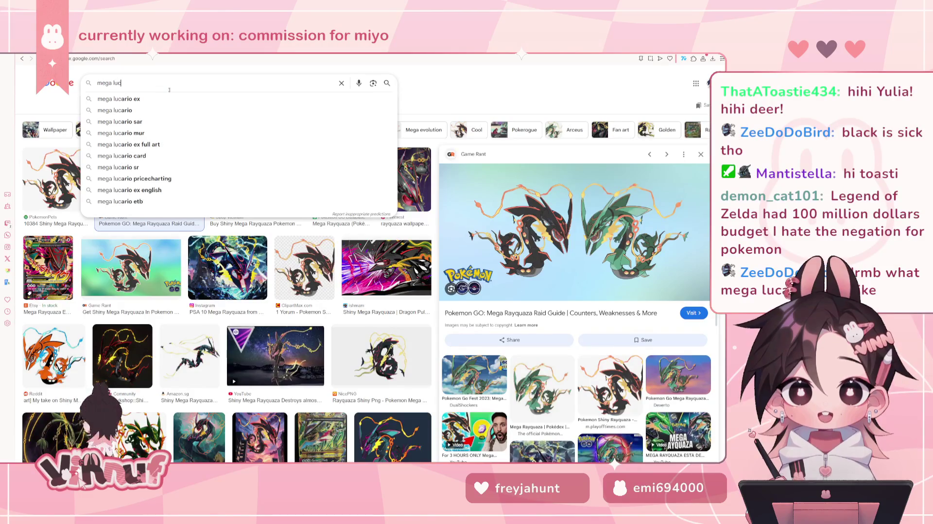
click(138, 111)
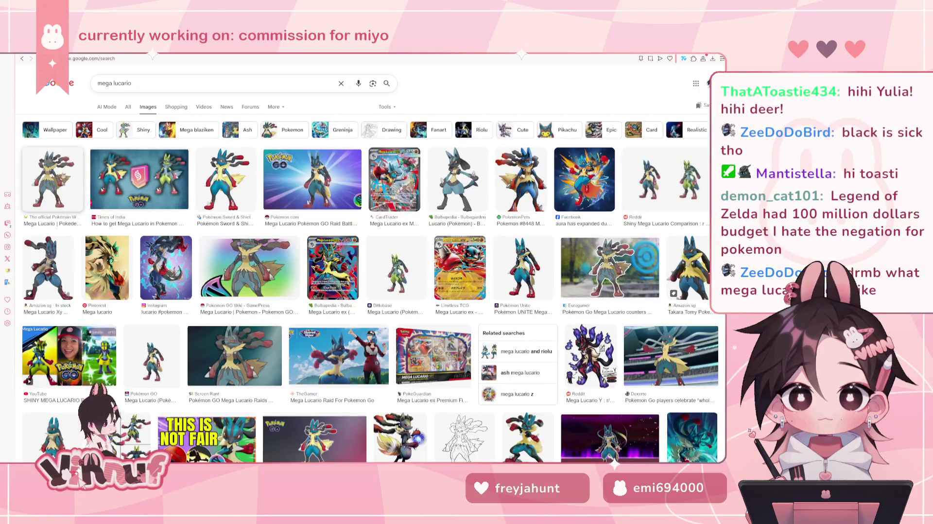
click(53, 180)
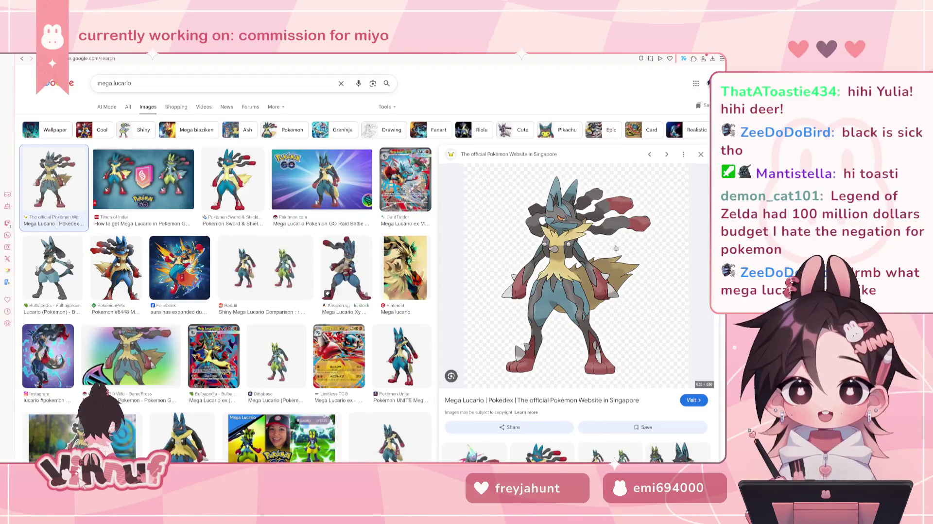
Preview the Marriland Mega Lucario image, then the official Pokémon Website's Mega Lucario picture
scroll(553, 317, down, 2)
scroll(548, 326, down, 2)
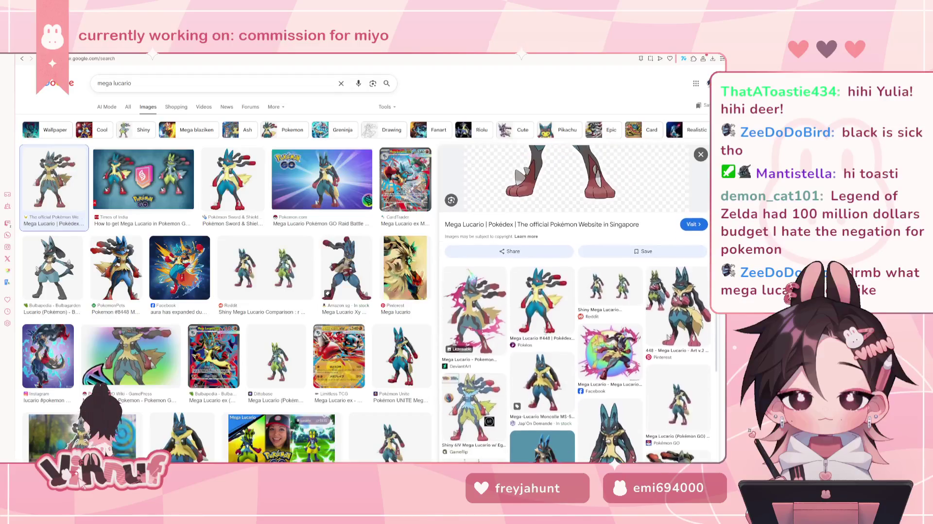
scroll(546, 330, up, 3)
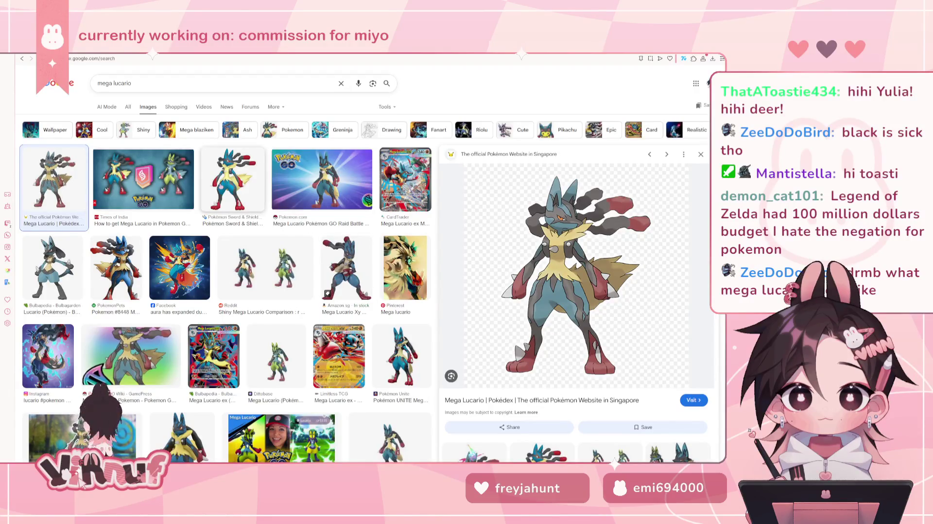
click(234, 184)
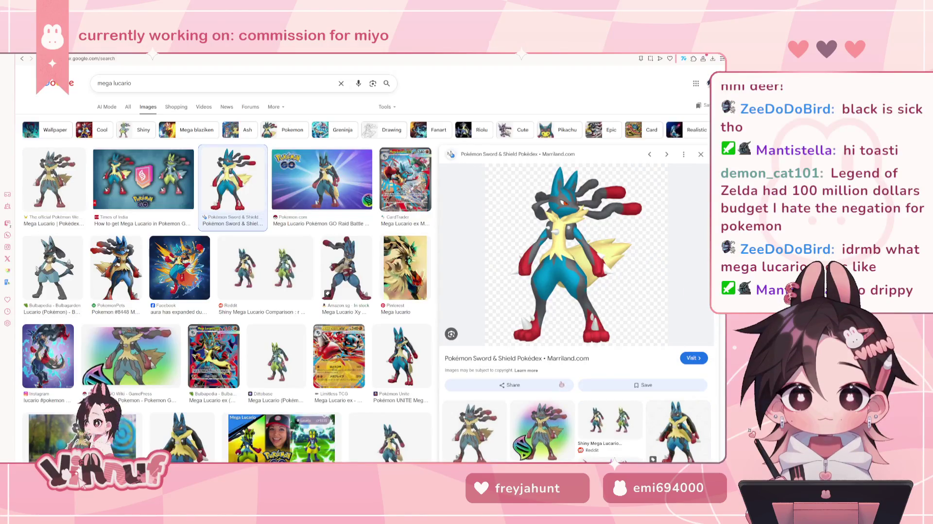
scroll(518, 392, down, 2)
scroll(515, 394, down, 1)
scroll(510, 397, down, 2)
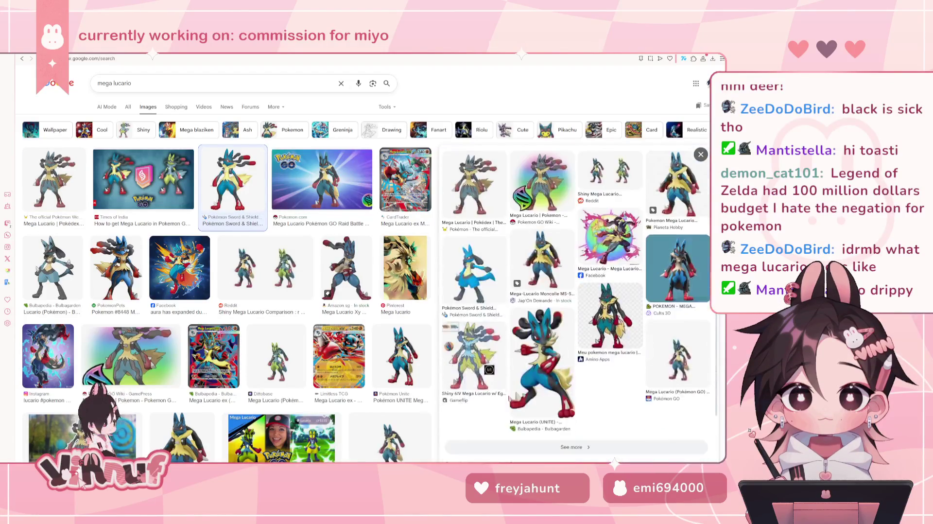
scroll(510, 398, up, 3)
scroll(509, 398, up, 2)
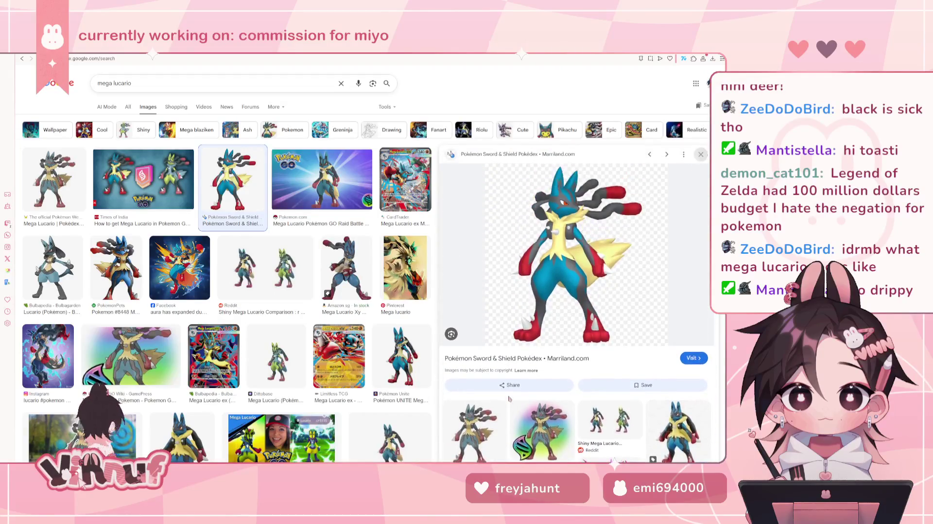
scroll(73, 391, down, 5)
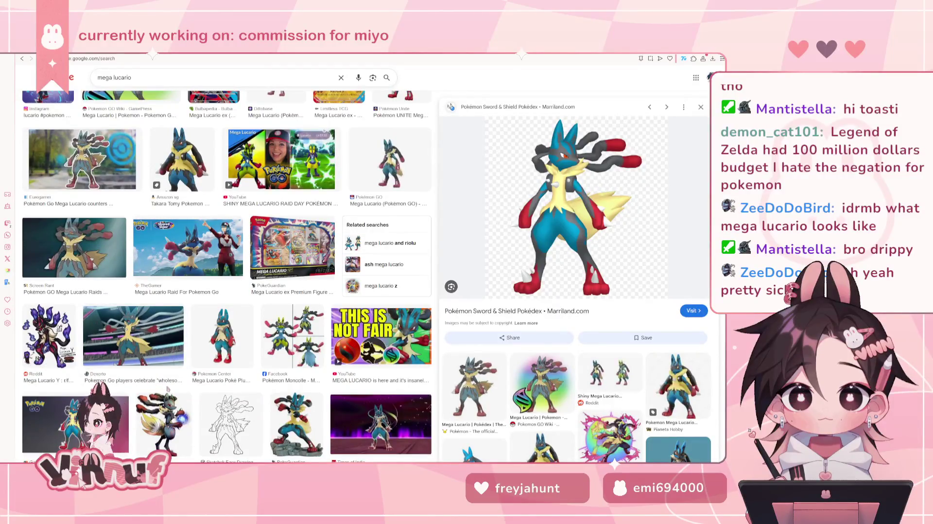
scroll(170, 388, up, 5)
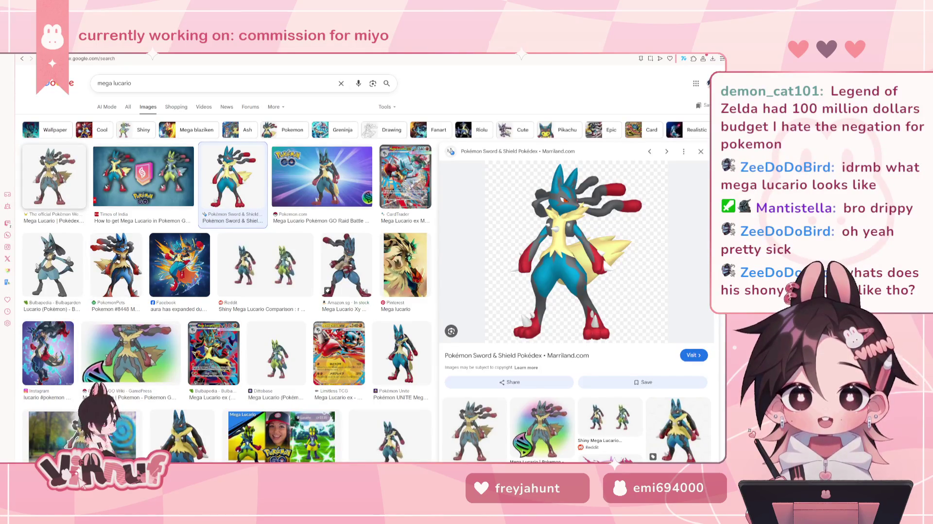
click(53, 178)
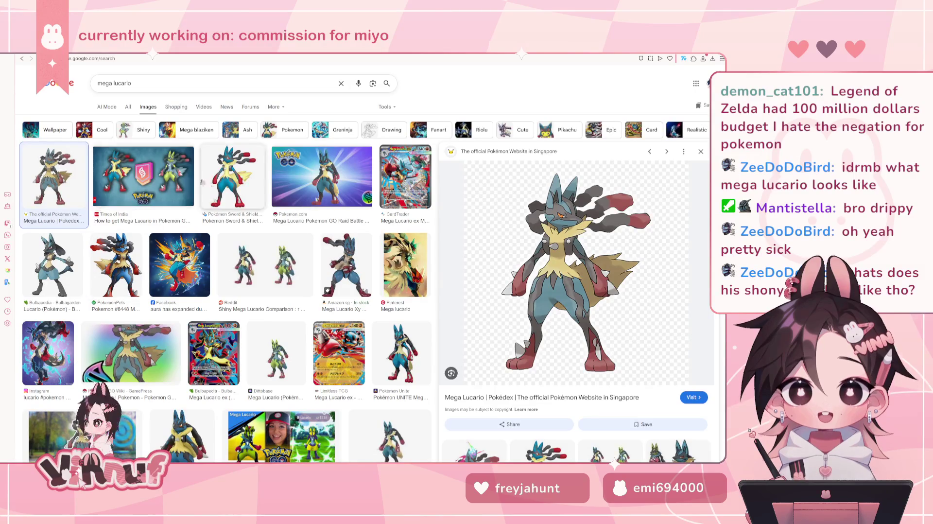
Refine the search to 'mega lucario shiny' and preview Reddit, Pokémon GO, then Dittobase images
click(140, 83)
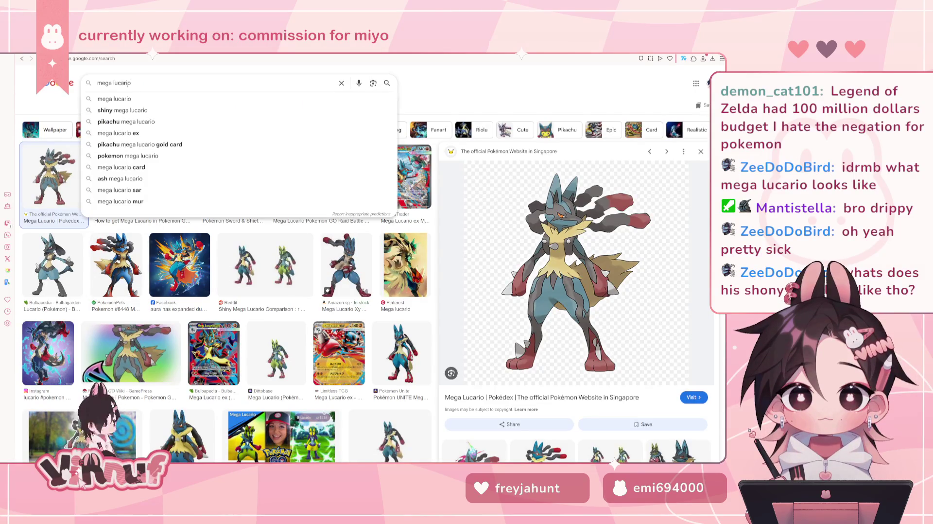
text( shiny)
key(Return)
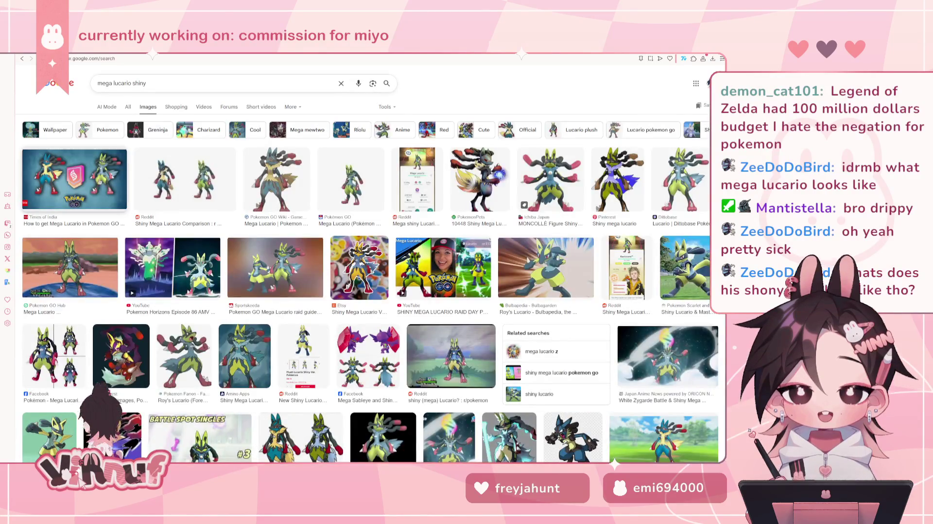
click(206, 197)
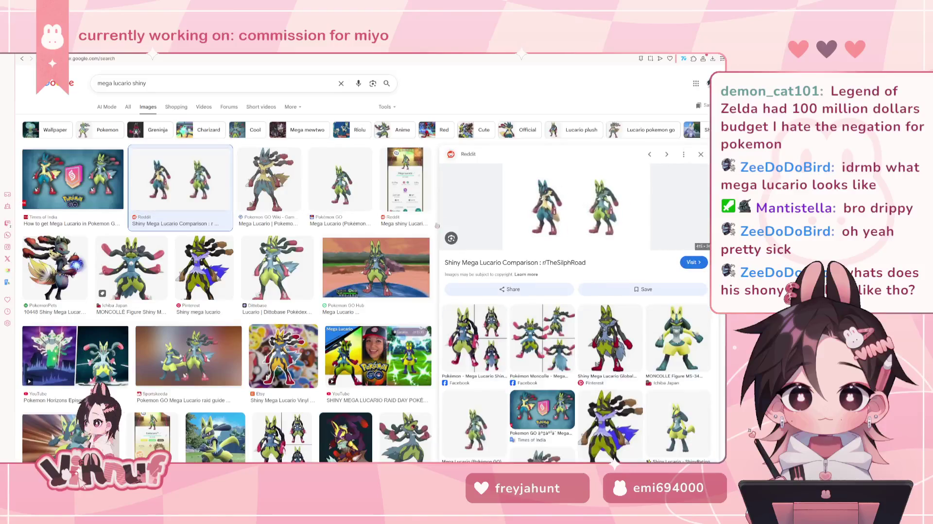
click(340, 188)
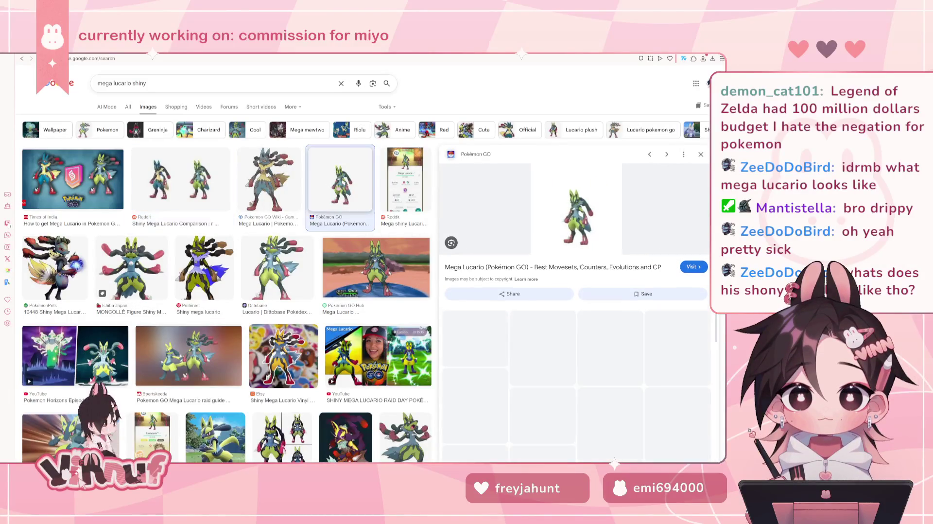
click(278, 275)
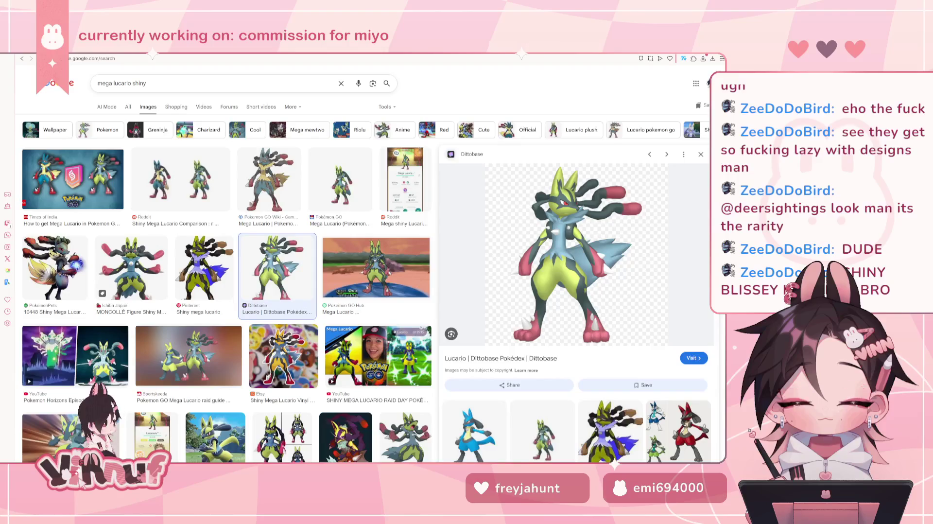
click(114, 83)
Search images for 'shiny blissey' and preview Game Rant's shiny Happiny, Chansey and Blissey picture
key(ctrl+a)
text(shiny bli)
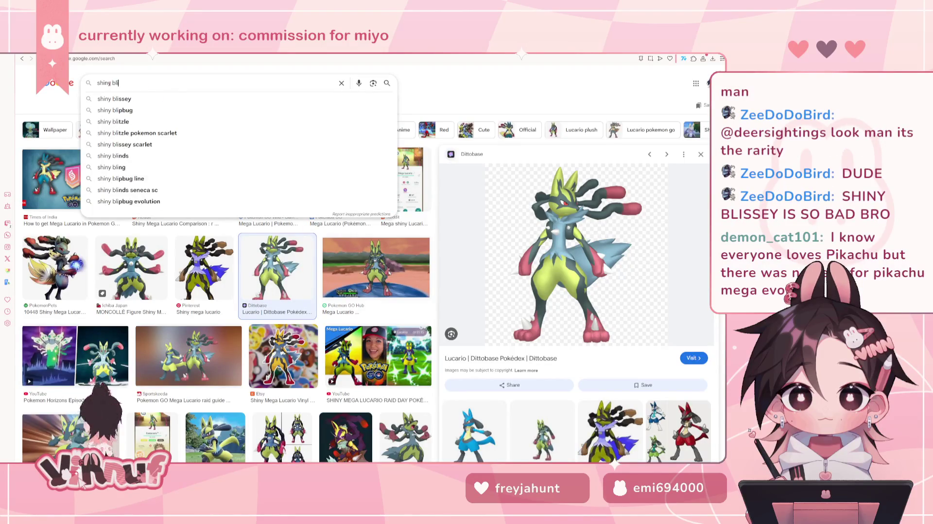
text(ssey)
key(Return)
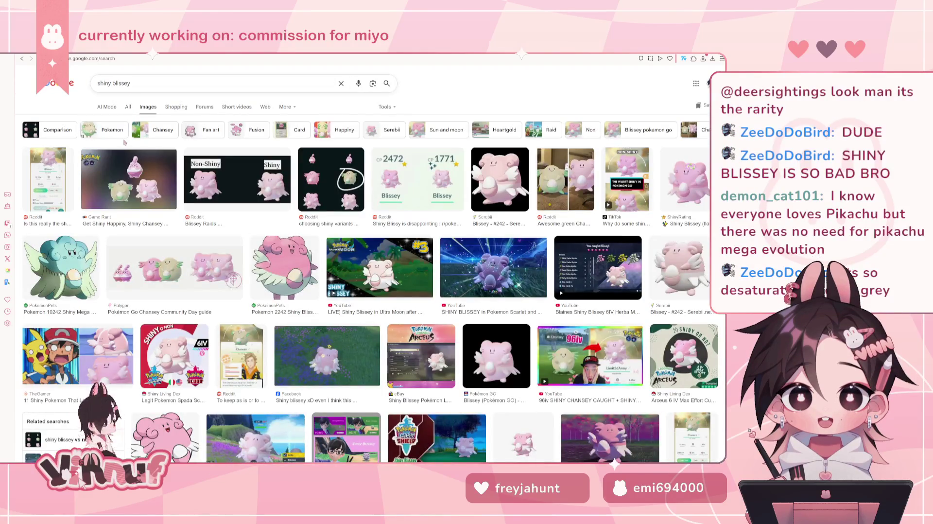
click(130, 210)
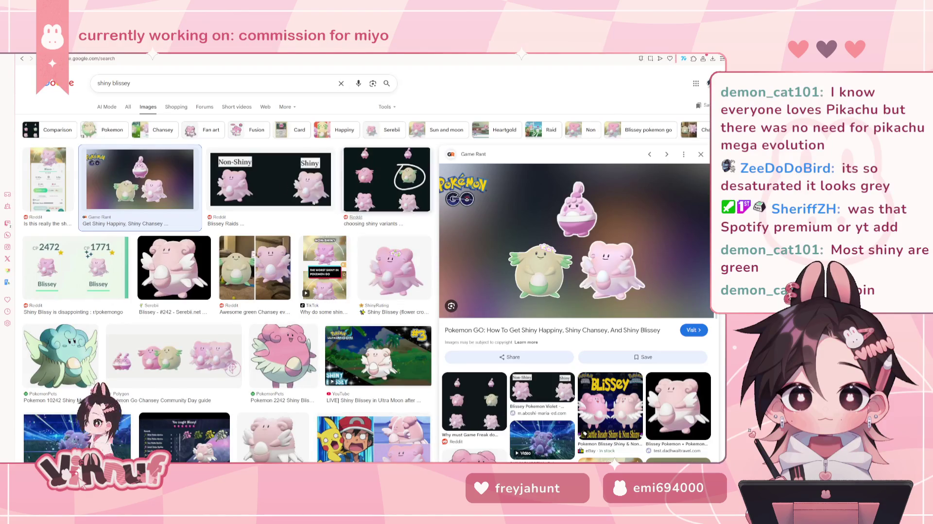
Search images for 'gulpin', then go back to the shiny blissey results
click(126, 83)
drag(130, 83, 94, 89)
text(gulpin)
key(Return)
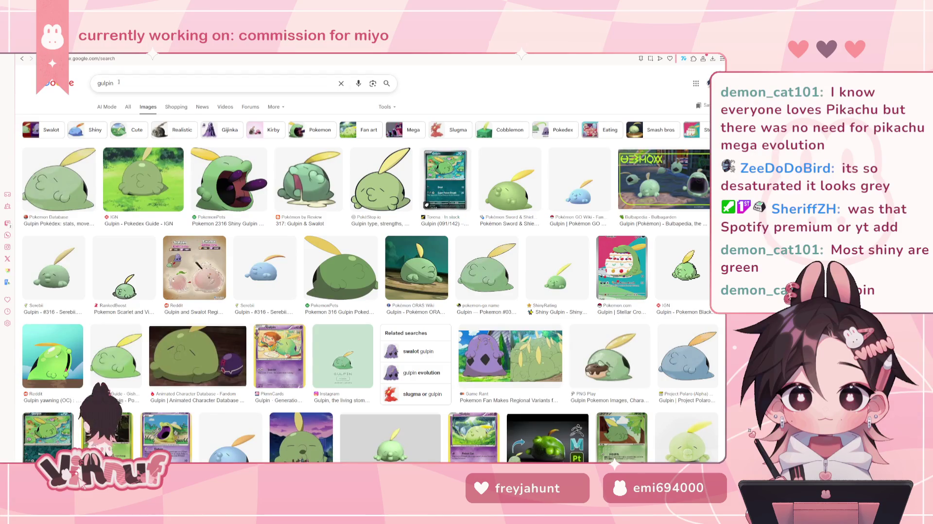
click(22, 58)
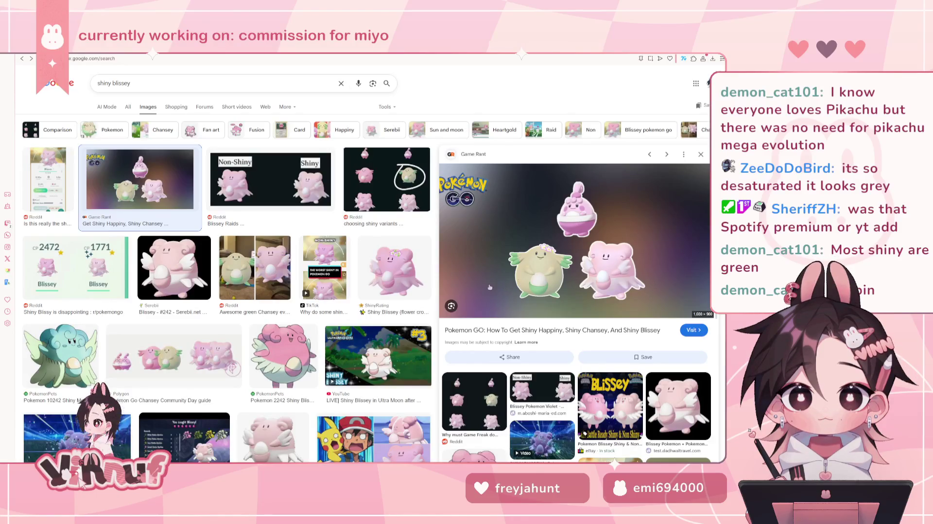
scroll(491, 287, down, 4)
scroll(237, 356, up, 4)
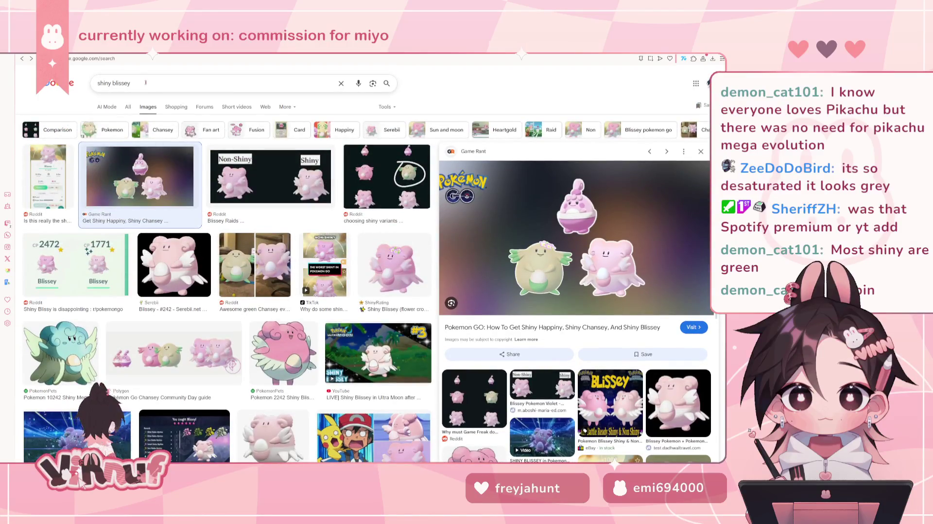
triple_click(126, 84)
text(gulpin)
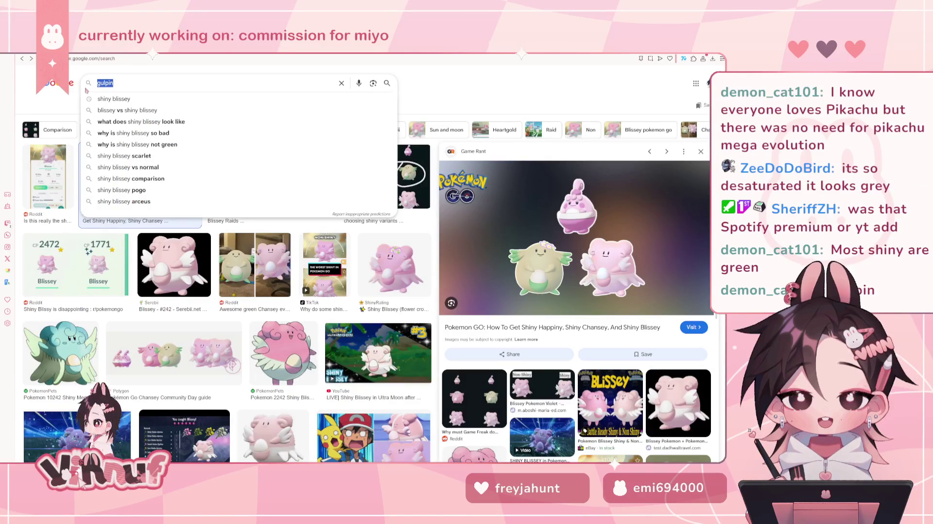
text(hy)
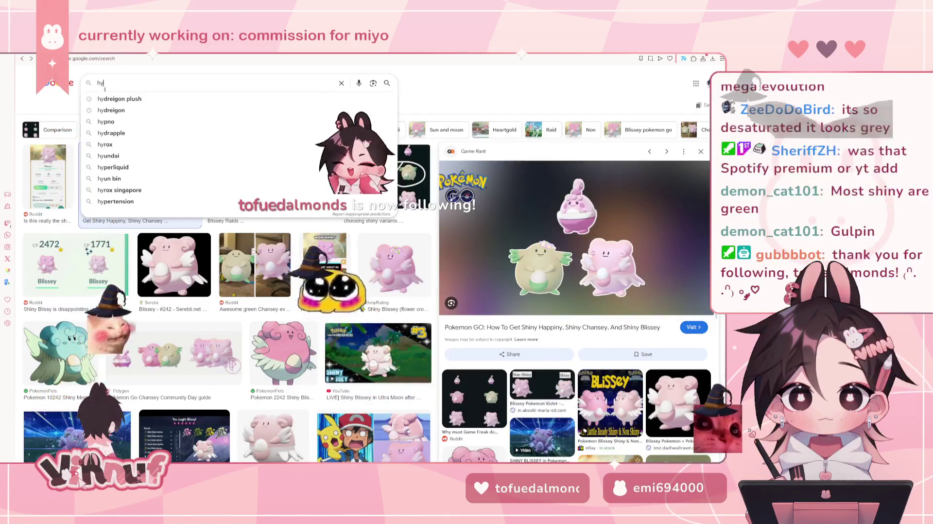
Change the image search from 'hydreigon plush' to 'hydreigon shiny'
click(121, 99)
double_click(133, 83)
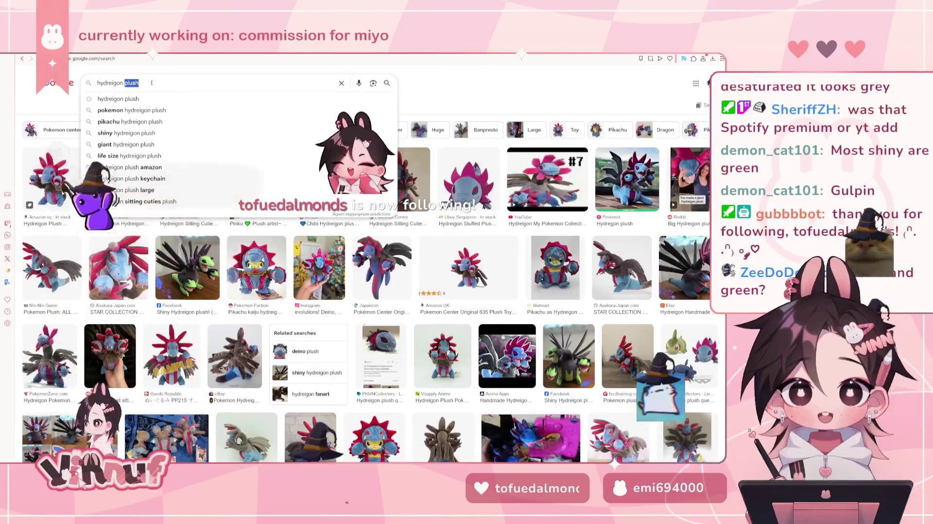
text(sh)
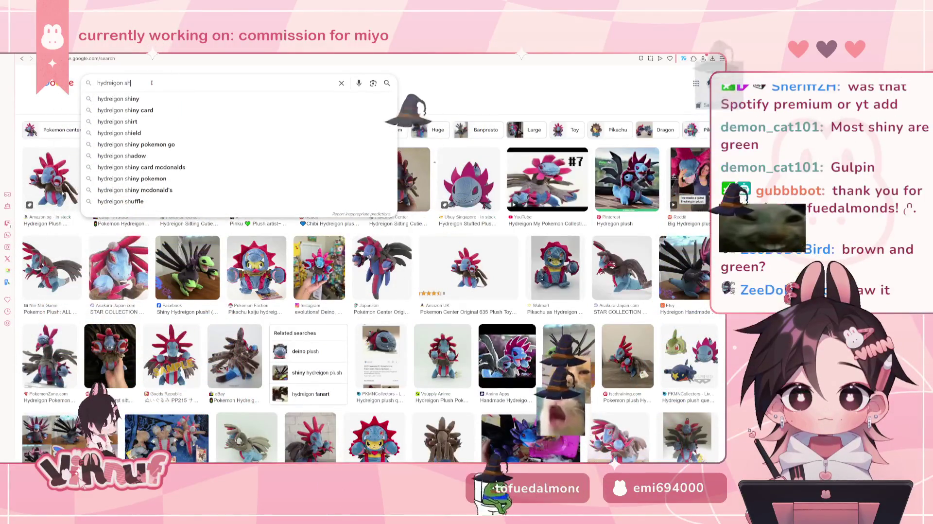
click(136, 100)
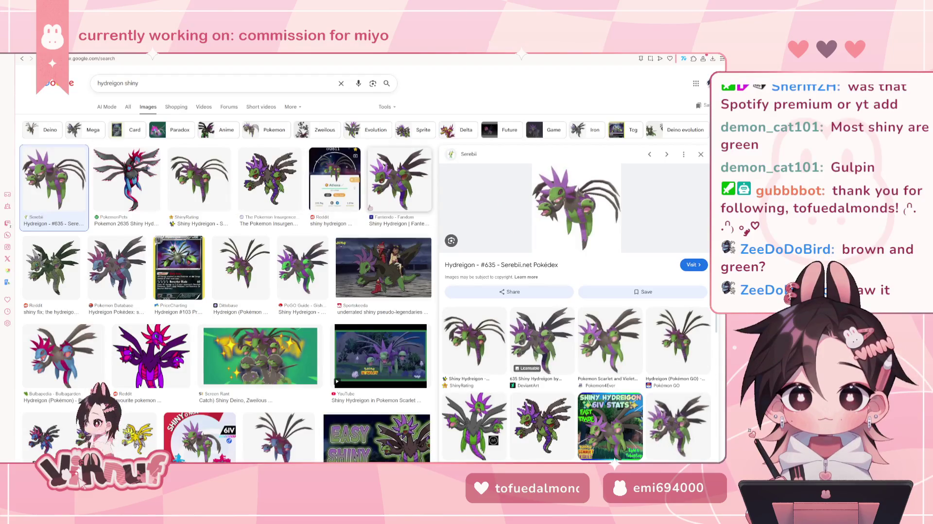
Preview shiny Hydreigon images from Pokemon Insurgence, Serebii and other results
click(258, 190)
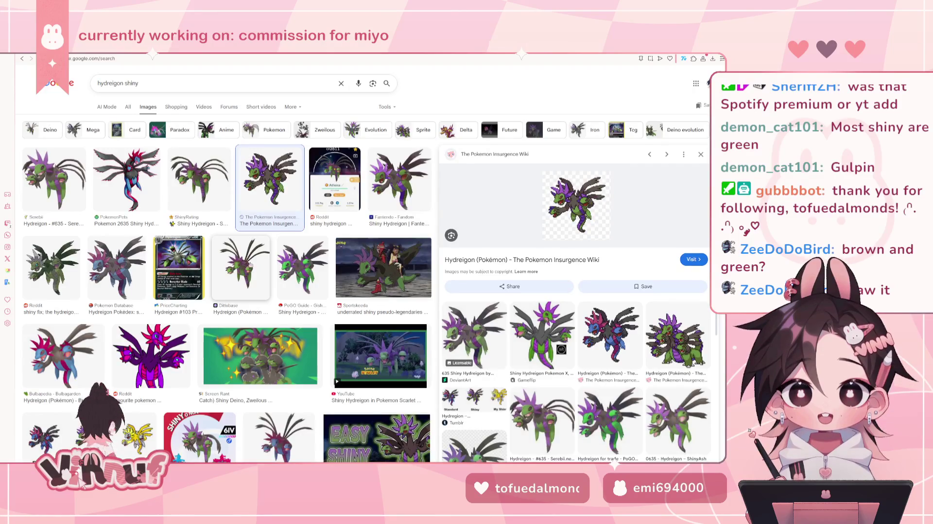
click(286, 278)
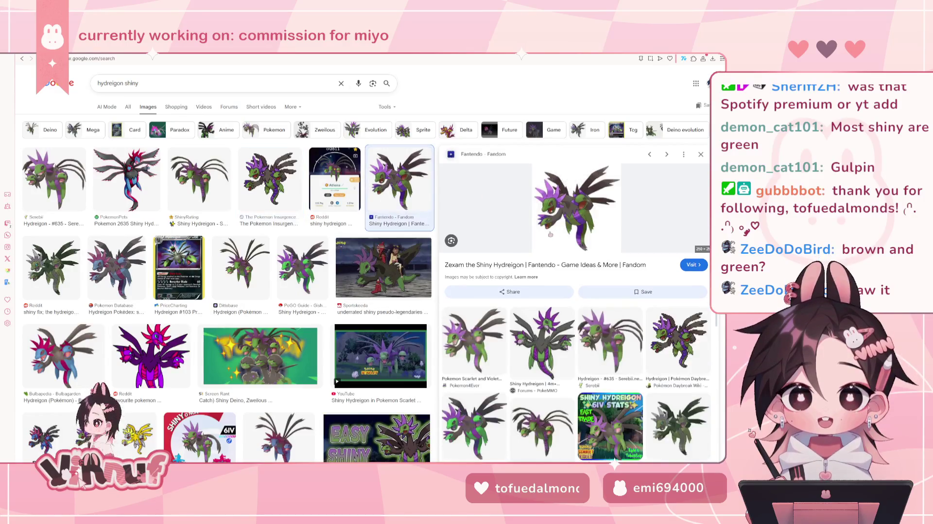
click(51, 176)
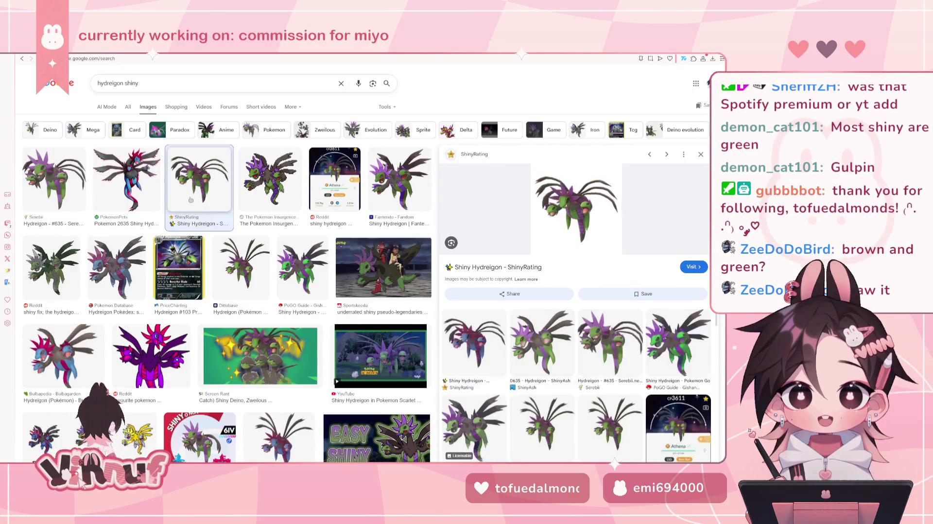
click(270, 180)
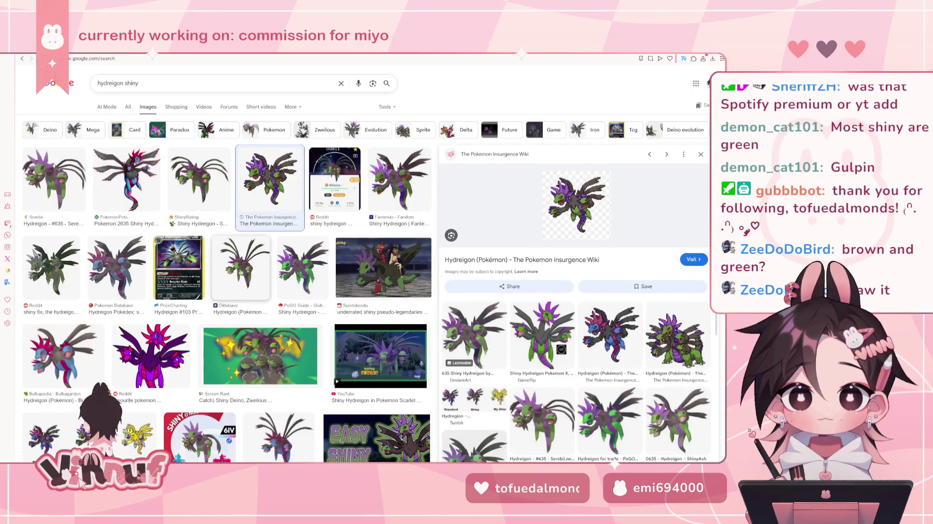
scroll(73, 355, down, 3)
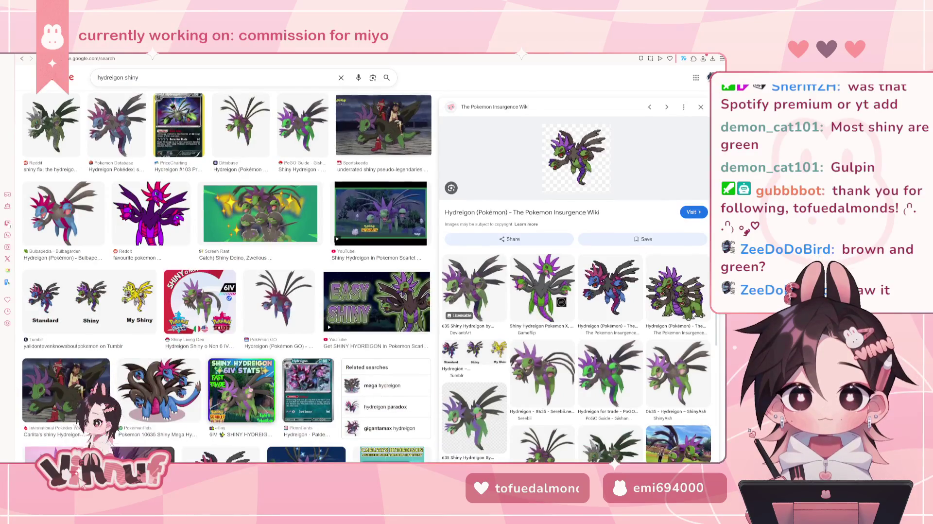
scroll(229, 277, up, 3)
click(51, 176)
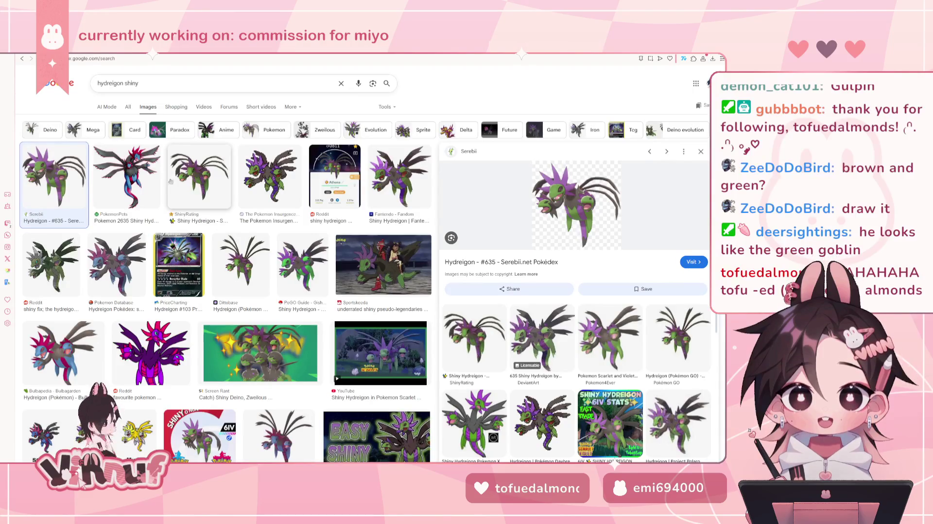
Preview the PokemonPets shiny Hydreigon image, then switch back to Clip Studio Paint
click(126, 177)
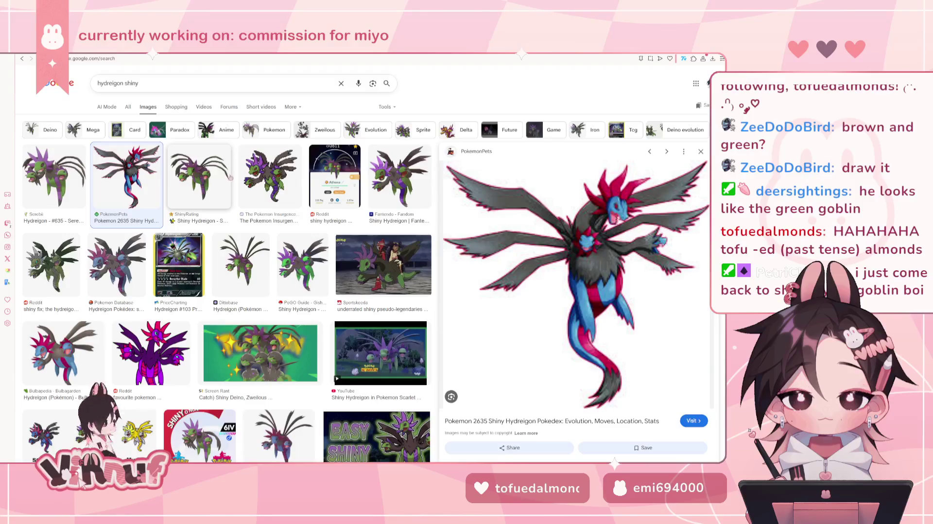
scroll(215, 301, down, 5)
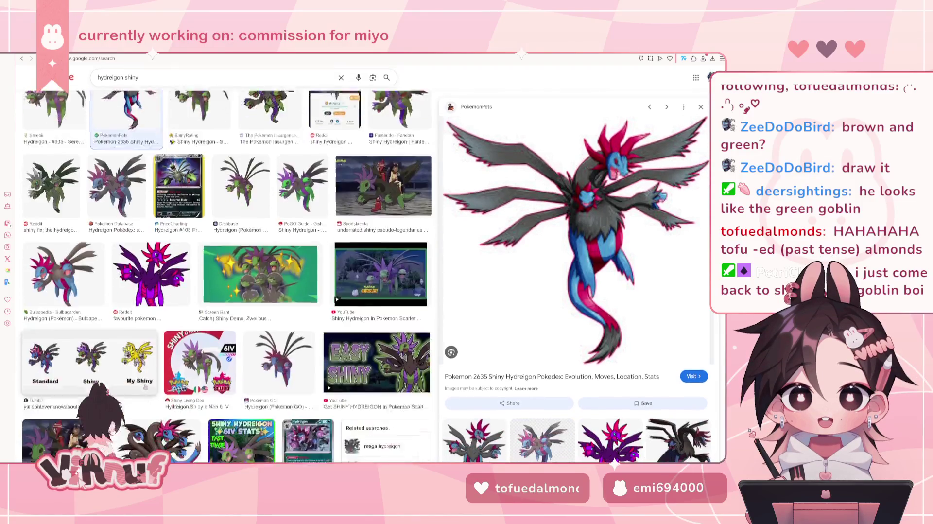
scroll(208, 296, up, 5)
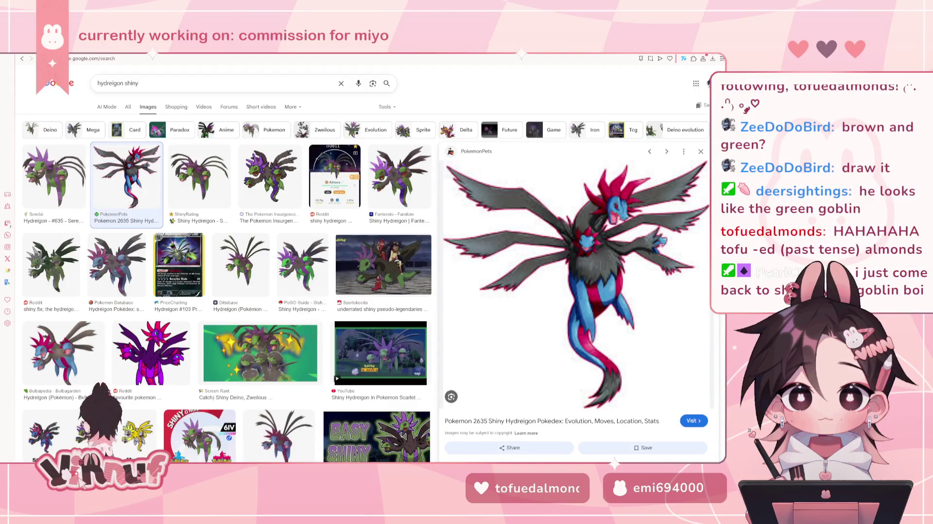
key(alt+Tab)
click(14, 51)
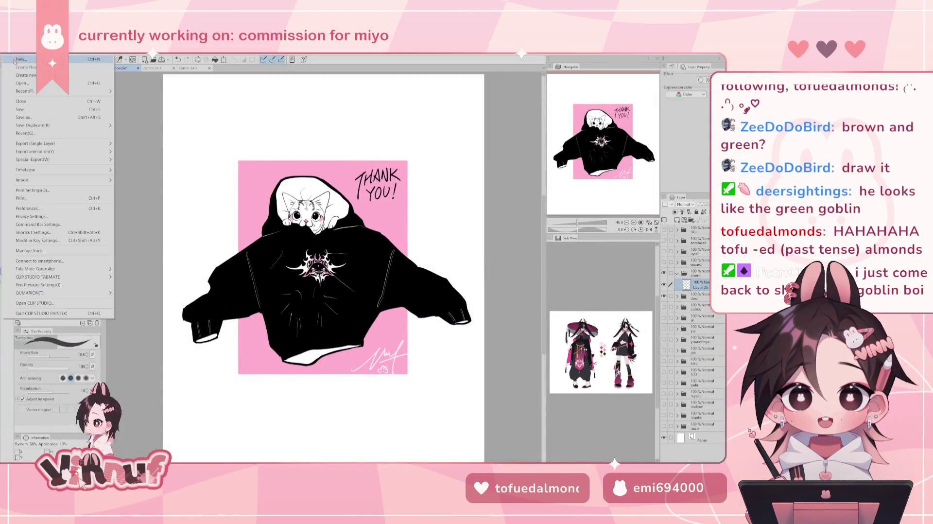
Create a new blank canvas and draw the creature's domed body with a pen
click(15, 59)
click(386, 191)
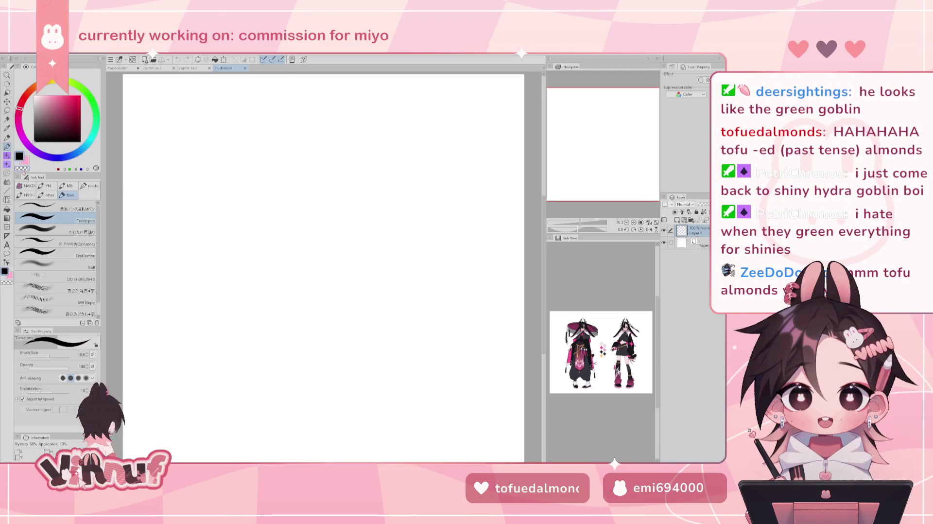
click(78, 204)
drag(262, 292, 341, 293)
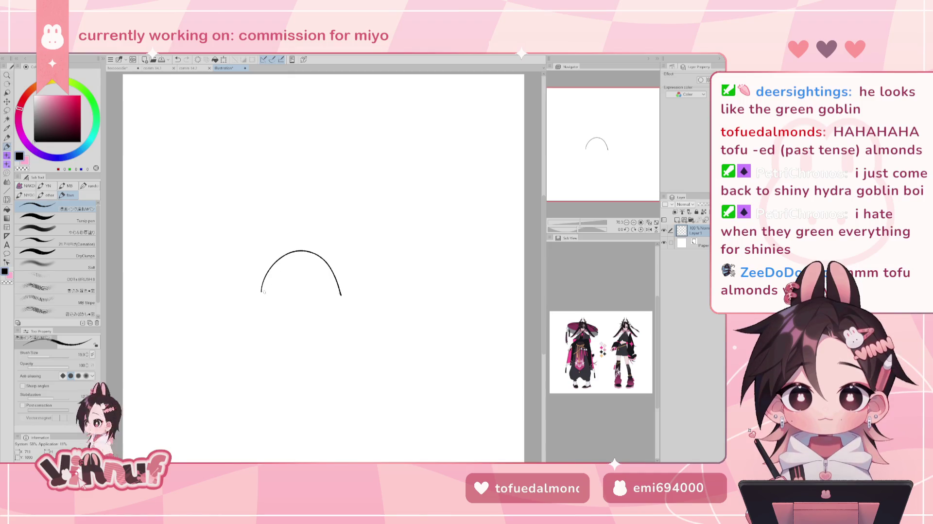
drag(262, 293, 308, 298)
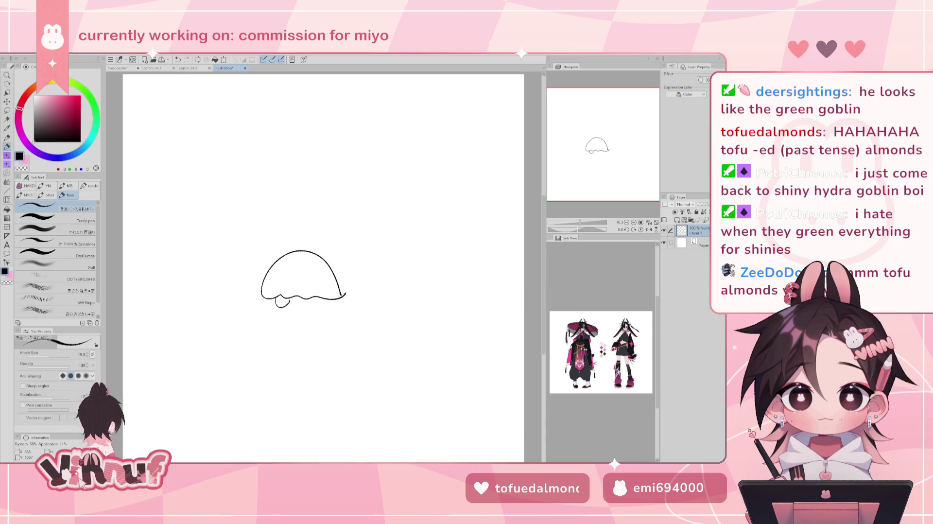
Add angry eyes and little feet to the creature, redoing a misplaced stroke
mouse_move(278, 266)
mouse_down()
mouse_move(299, 280)
mouse_move(287, 285)
mouse_move(321, 279)
mouse_up()
key(ctrl+z)
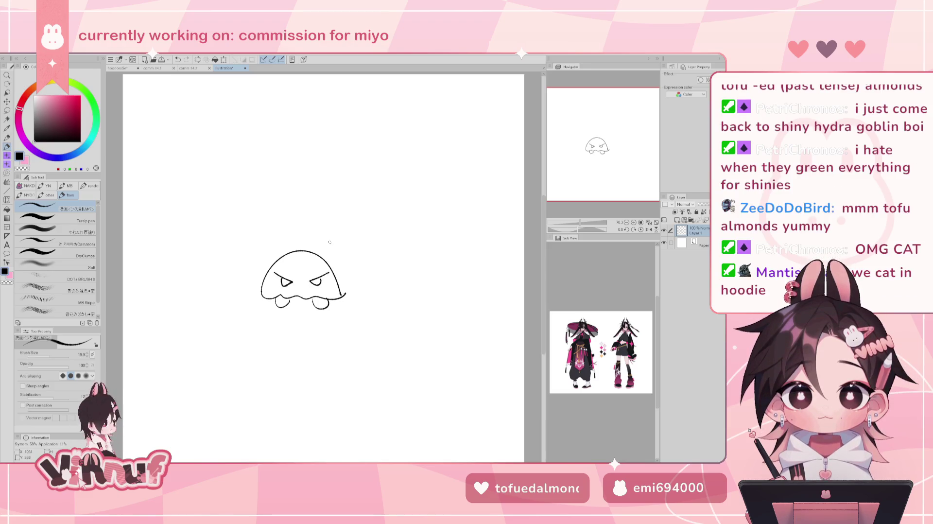
key(e)
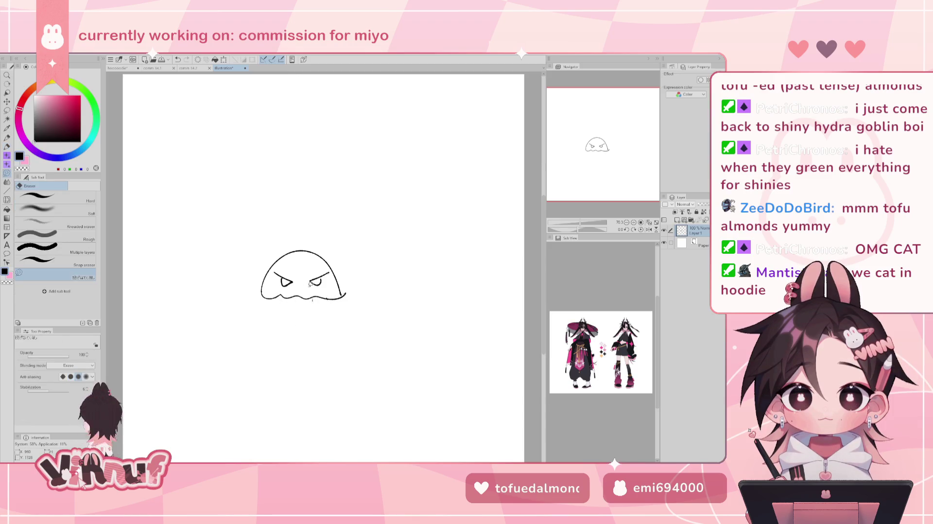
key(p)
mouse_move(271, 295)
mouse_down()
mouse_move(292, 307)
mouse_move(337, 298)
mouse_up()
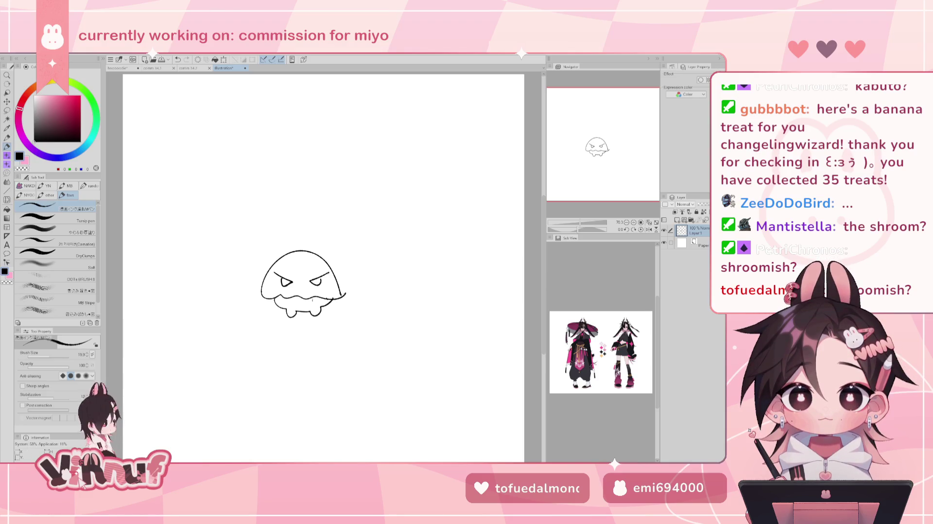
key(alt+Tab)
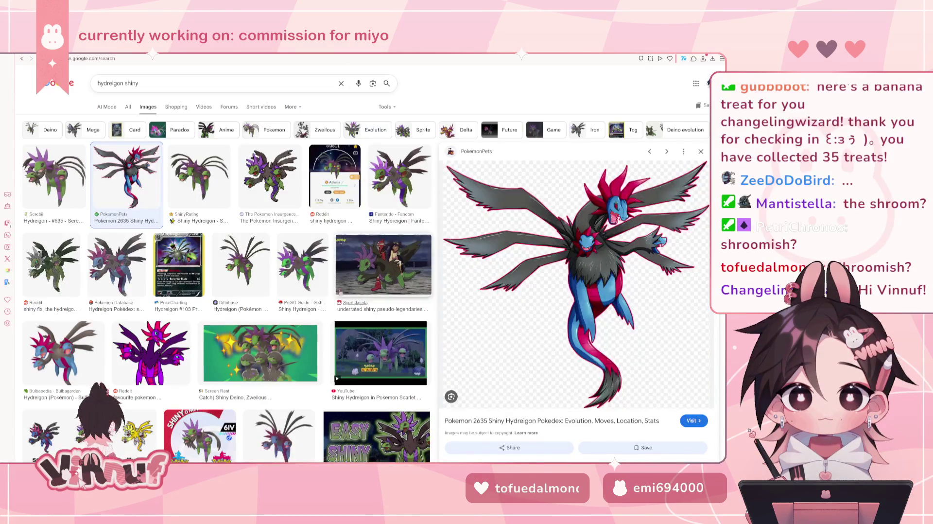
Search Google Images for 'blissey shiny' and preview the Game Rant shiny Blissey image
key(Left)
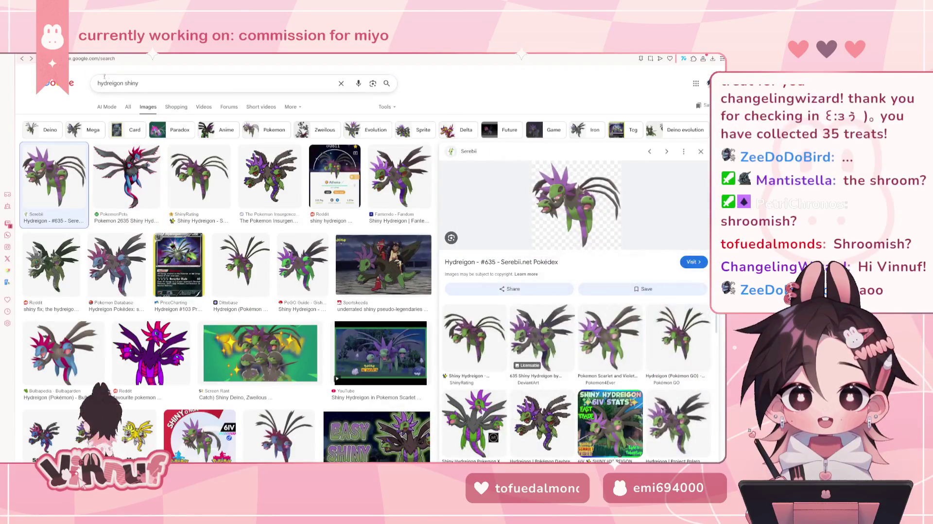
click(109, 83)
text(b)
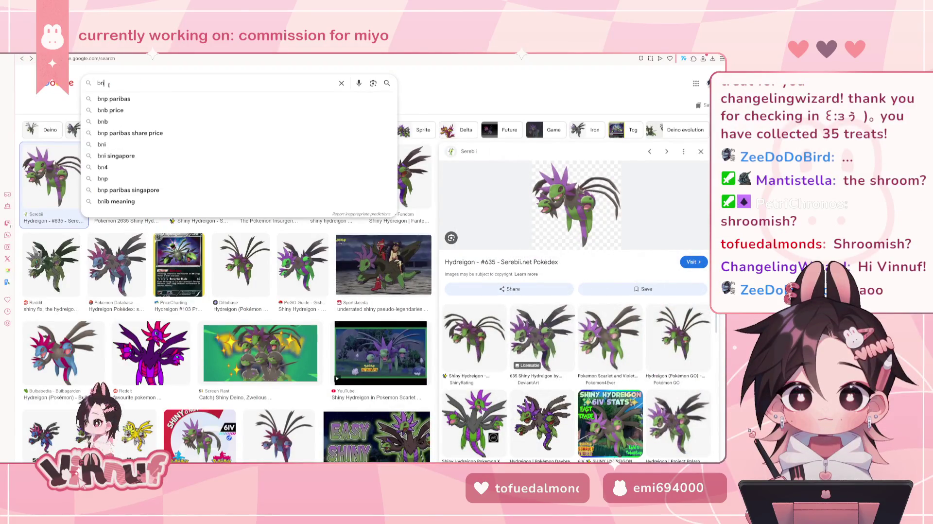
text(lissey shiny)
key(Return)
click(136, 185)
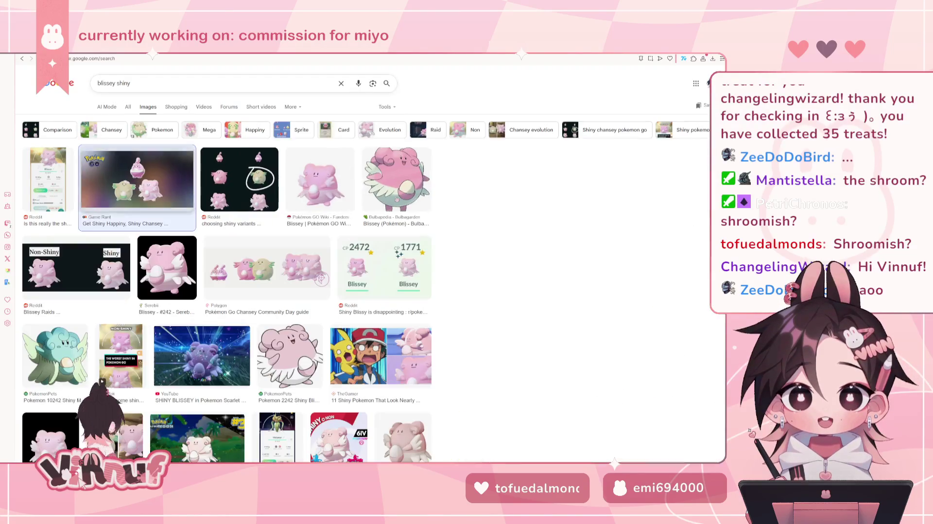
Search 'shroomish' and preview the Bulbapedia image, then the Shroomish and Breloom artwork
drag(103, 84, 98, 83)
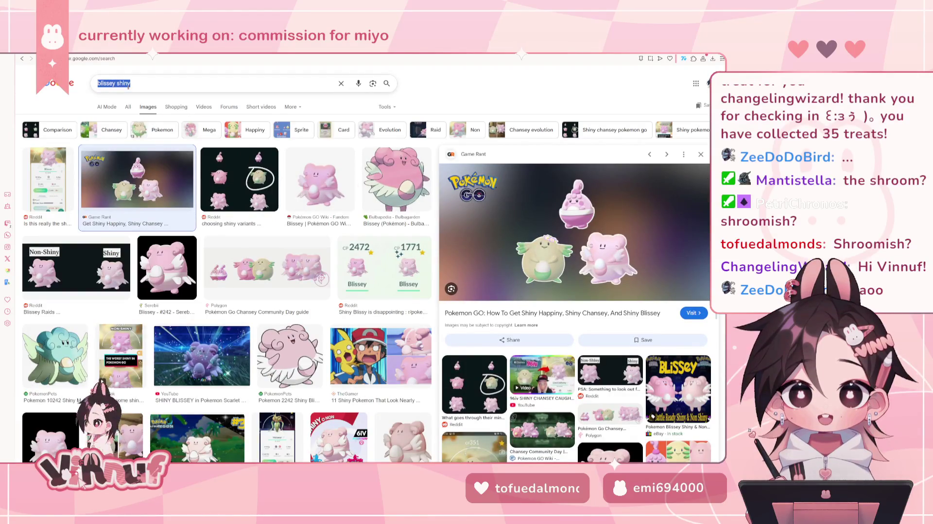
text(shroomish)
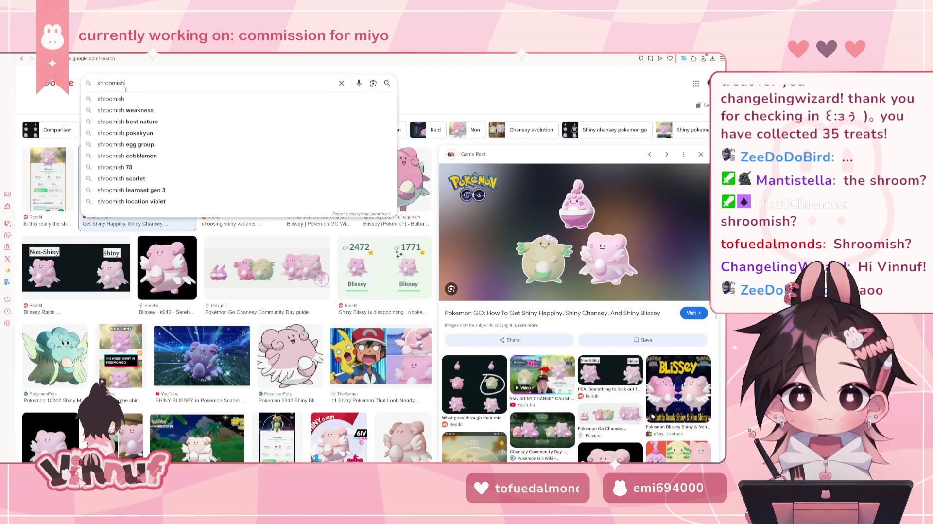
click(125, 98)
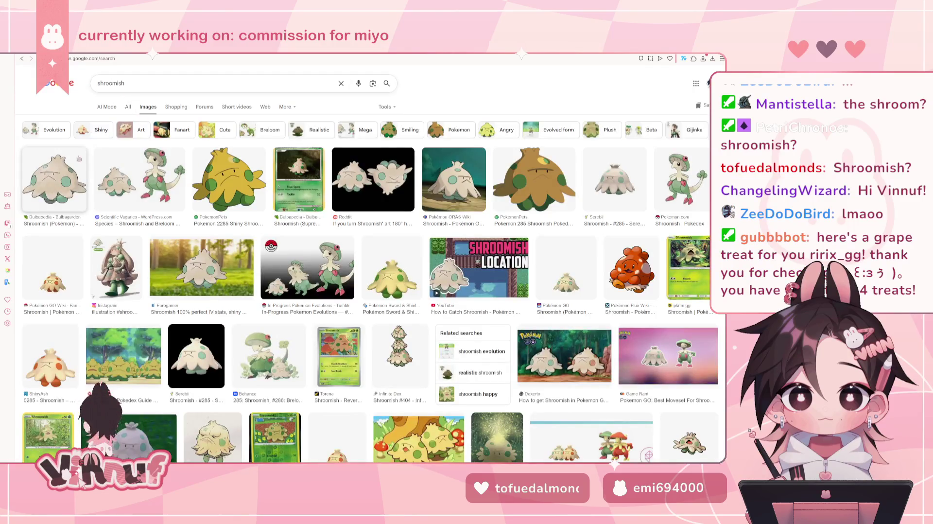
click(54, 180)
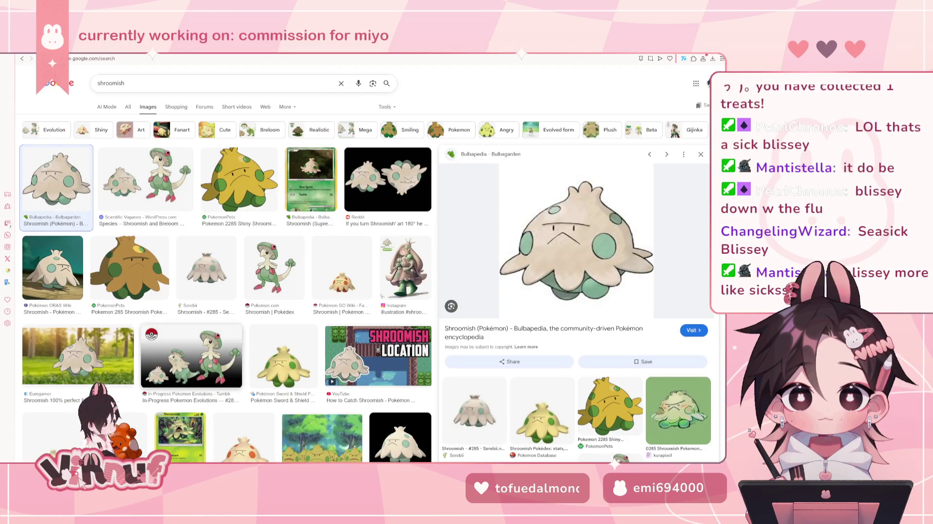
click(175, 183)
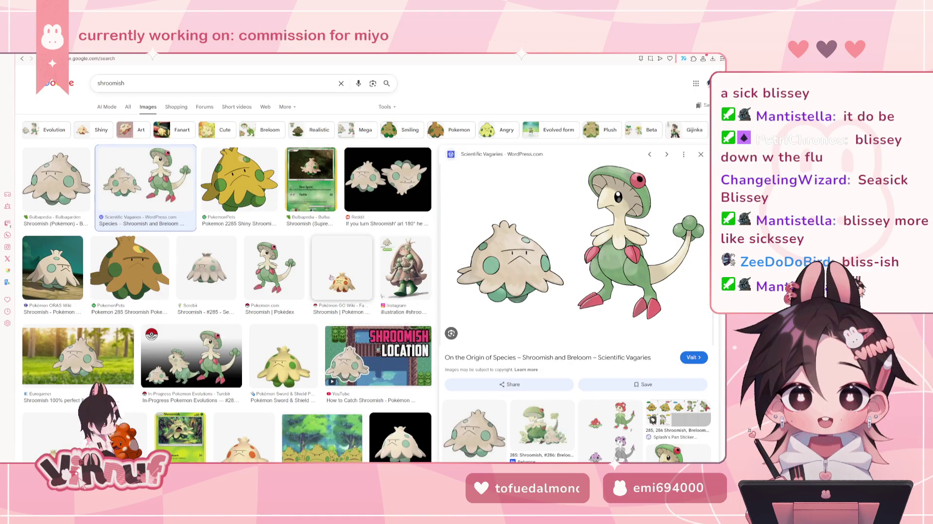
double_click(133, 84)
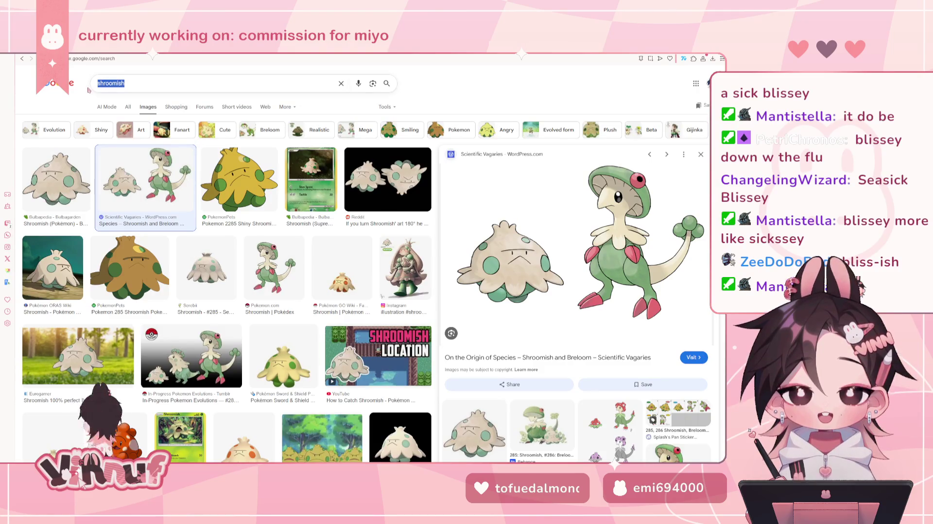
Search 'hydreigon' and preview the Bulbapedia, Pokémon GO Database, Charlie INTEL and PngFind images
text(hydrei)
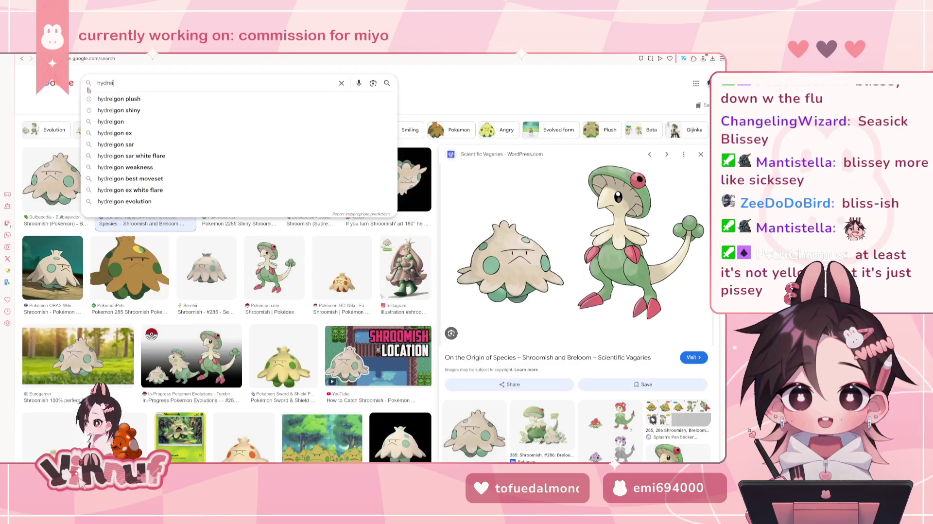
click(124, 122)
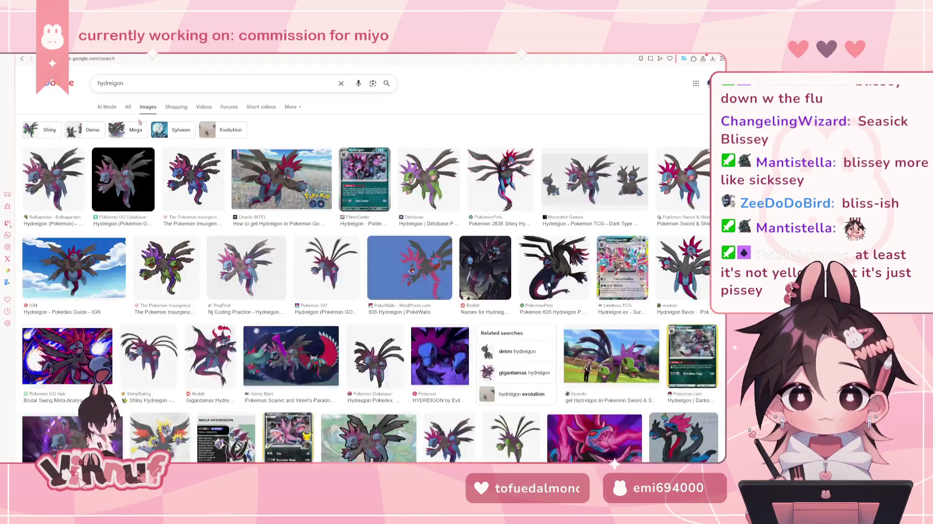
click(51, 180)
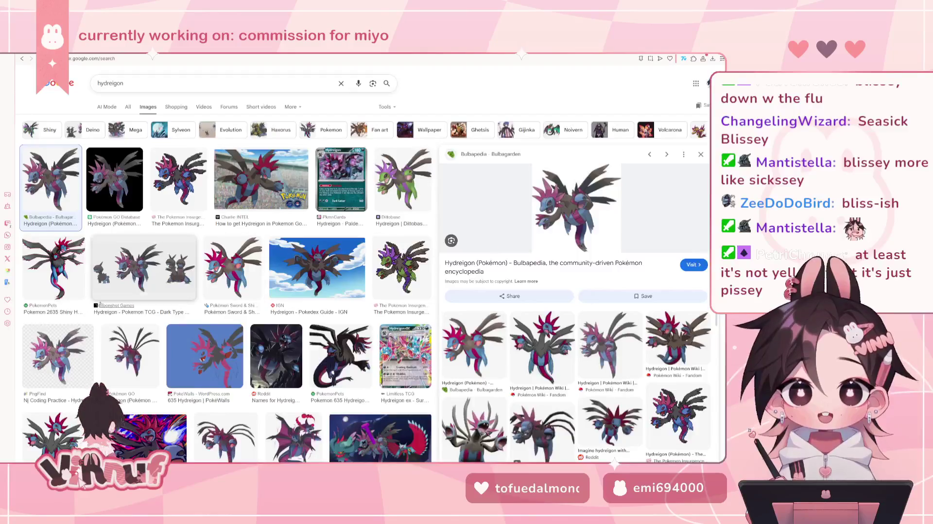
click(115, 179)
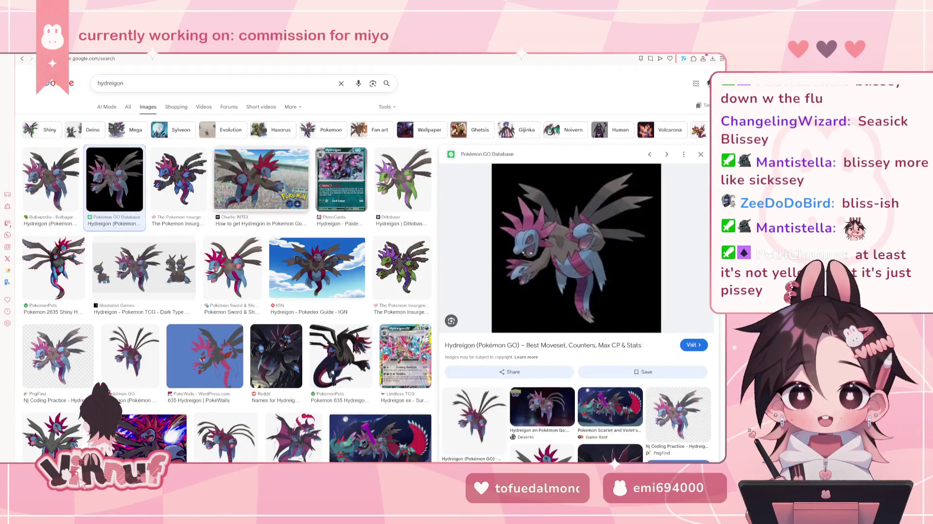
click(253, 190)
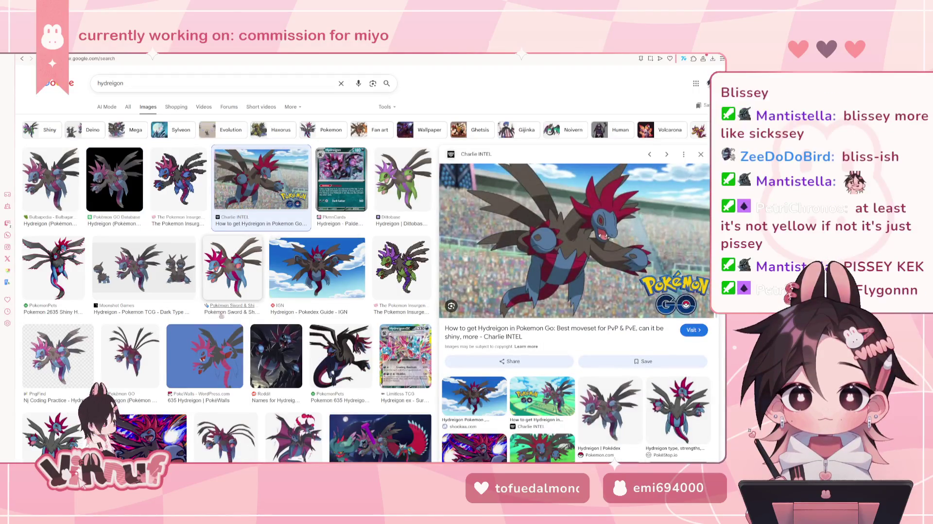
click(57, 357)
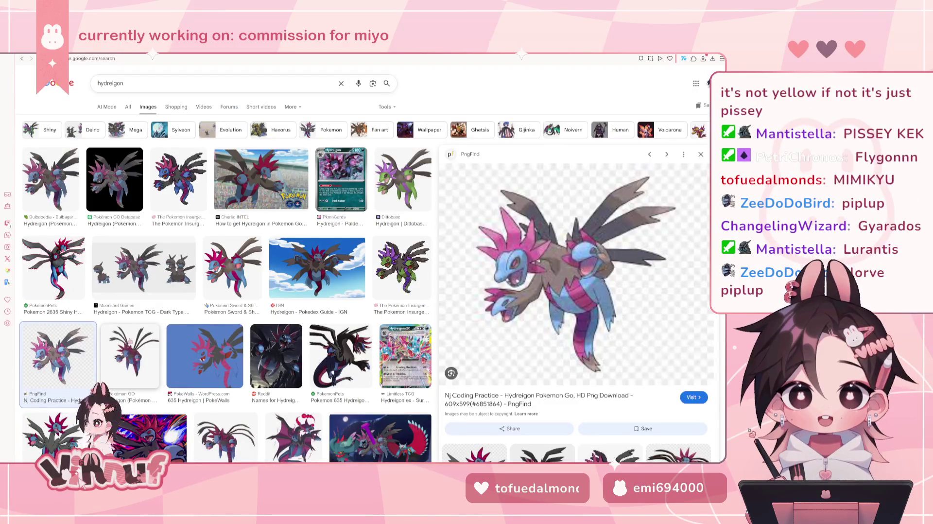
drag(99, 84, 89, 89)
Search 'flygon' and preview the Bulbapedia, Goh's blue-sky and Pokemon Gems Flygon images
text(flygon)
key(Return)
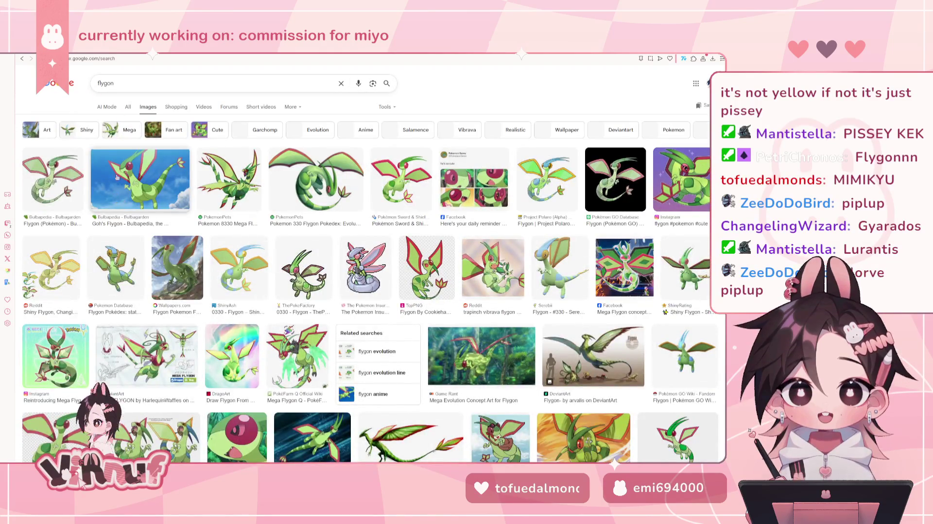
click(53, 177)
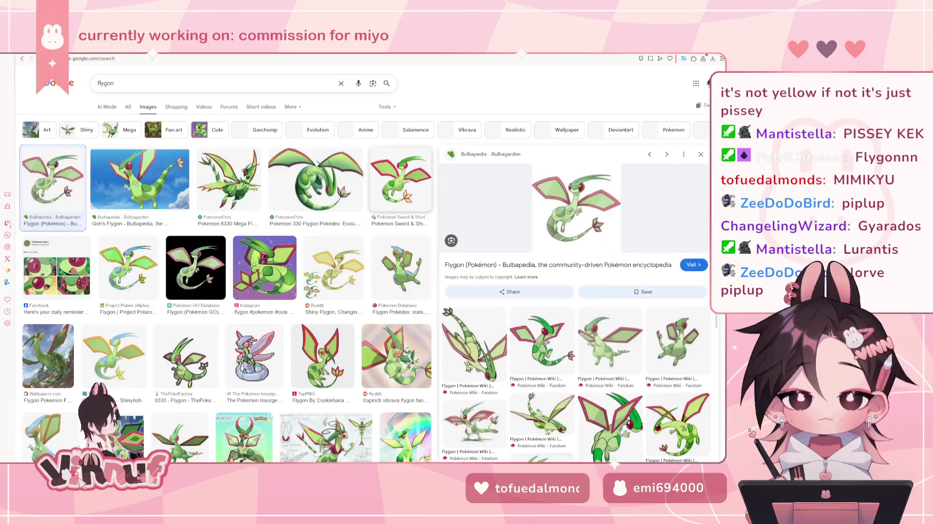
click(125, 180)
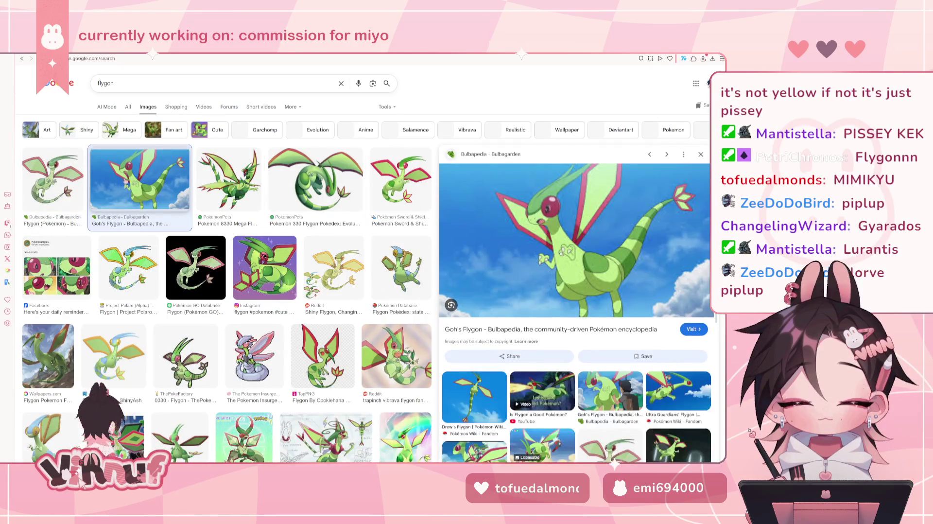
click(52, 291)
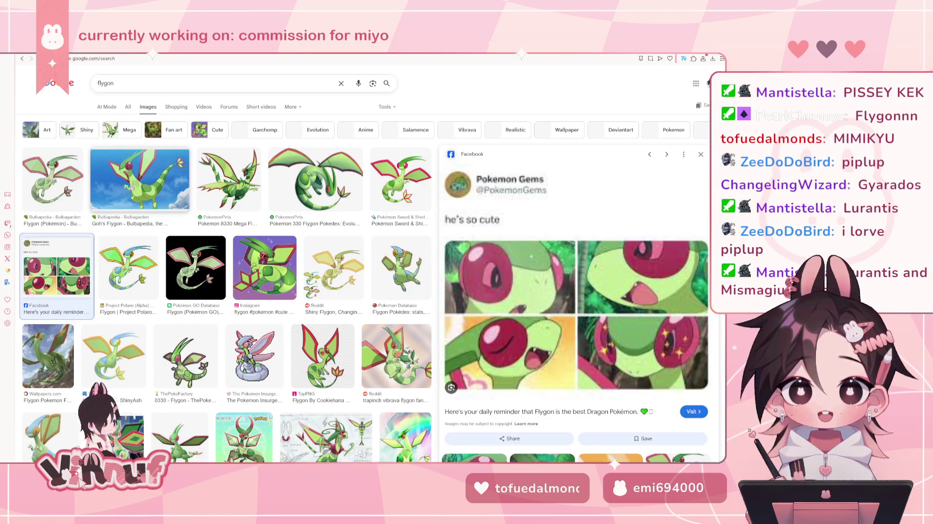
click(131, 187)
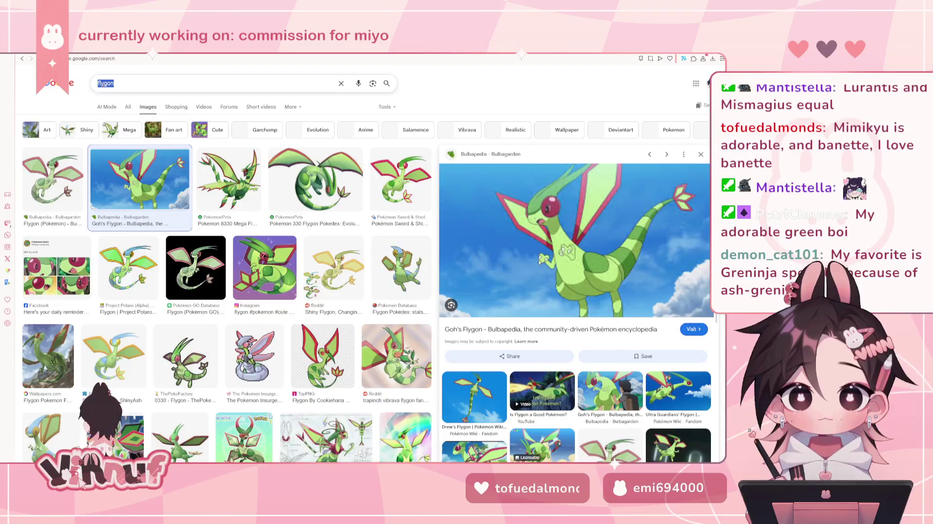
Search 'lurantis' and preview the Bulbapedia, PokemonPets and Marriland Lurantis images
text(luran)
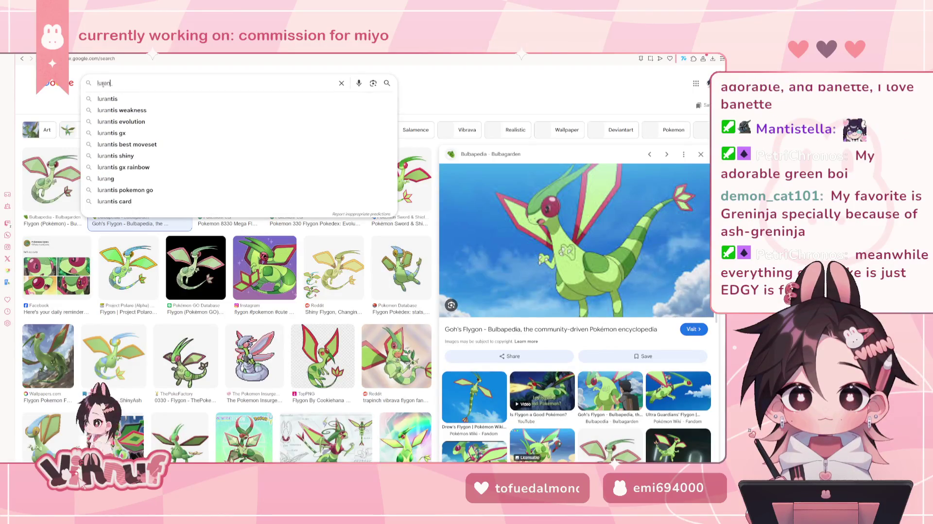
text(tis)
key(Return)
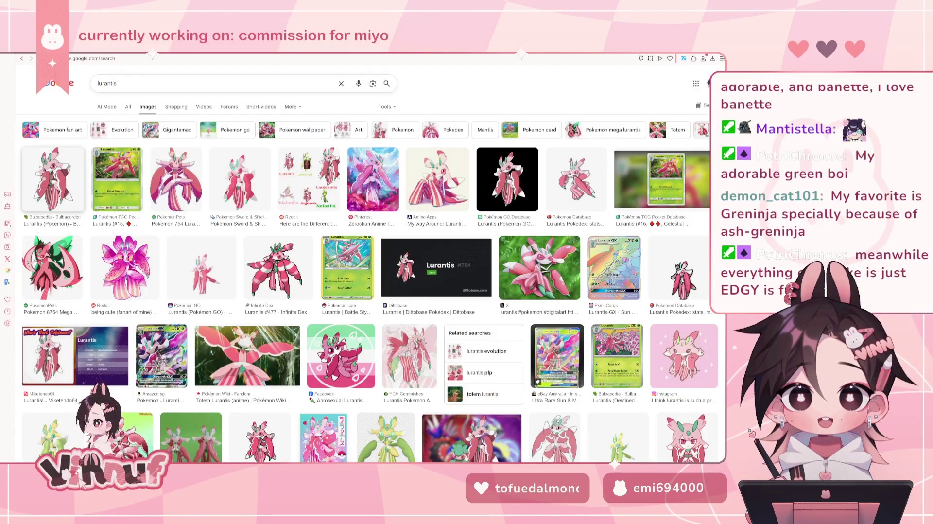
click(54, 180)
click(172, 167)
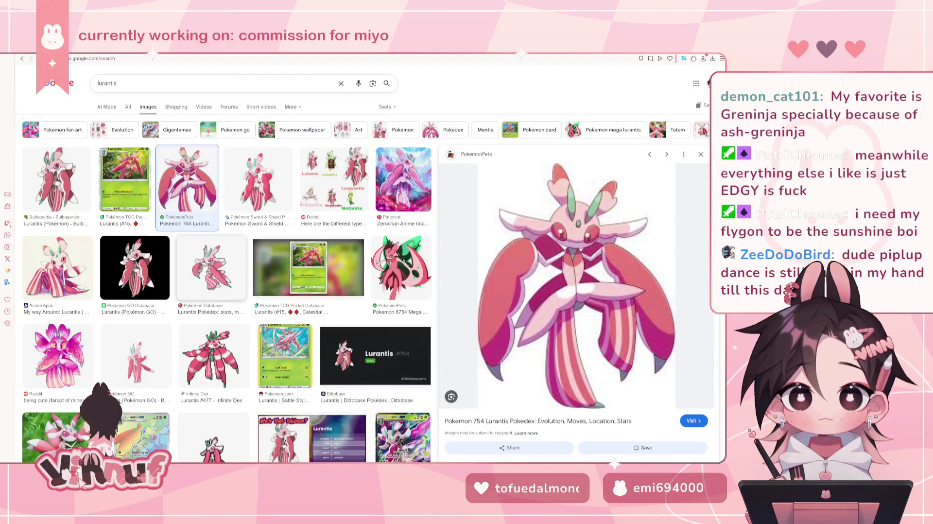
click(270, 194)
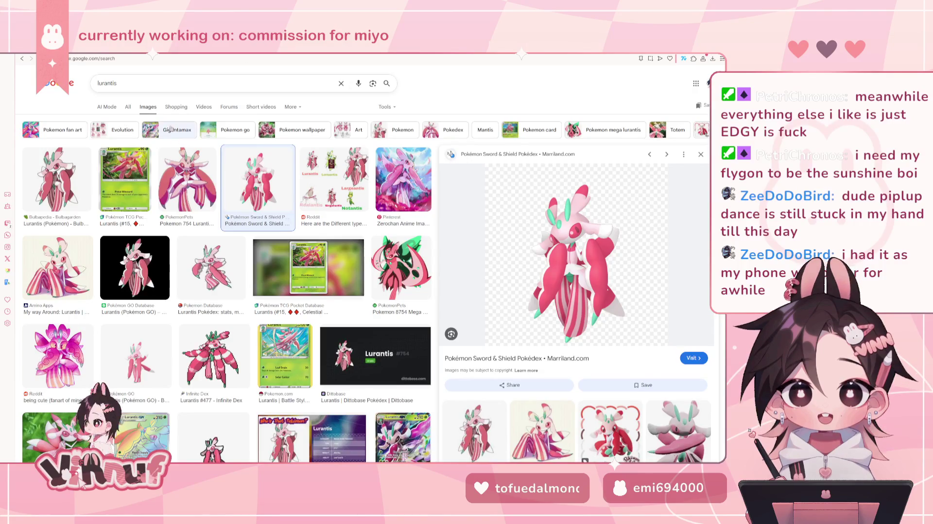
drag(119, 83, 86, 85)
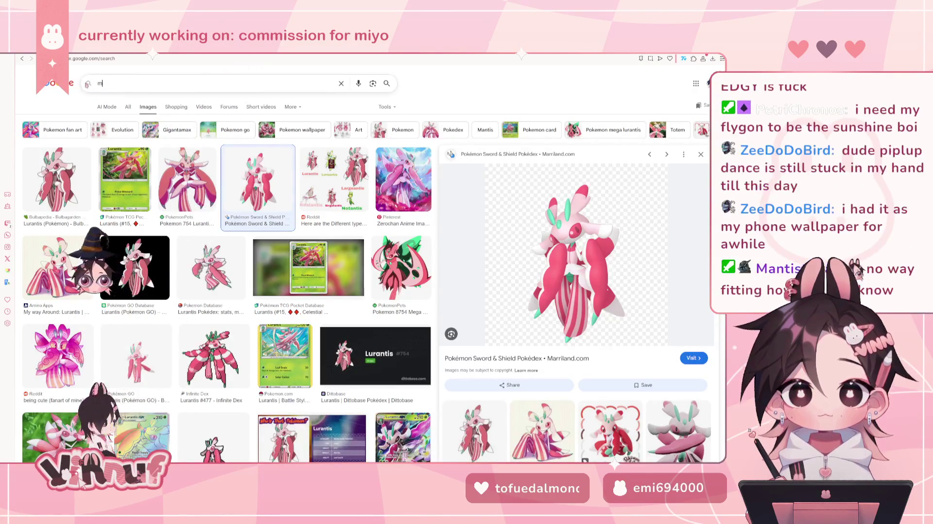
Search 'mismagius' and preview the Pokemon Database Mismagius image
text(mismagiu)
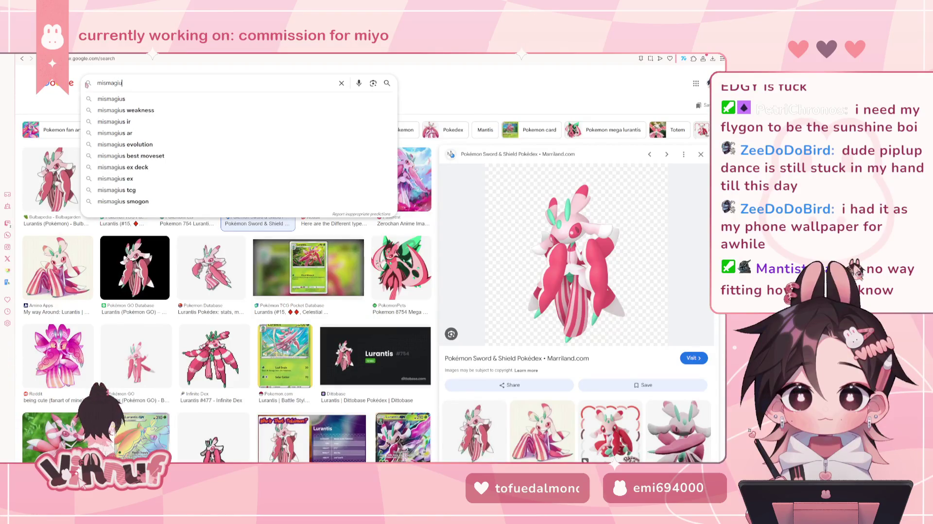
click(119, 99)
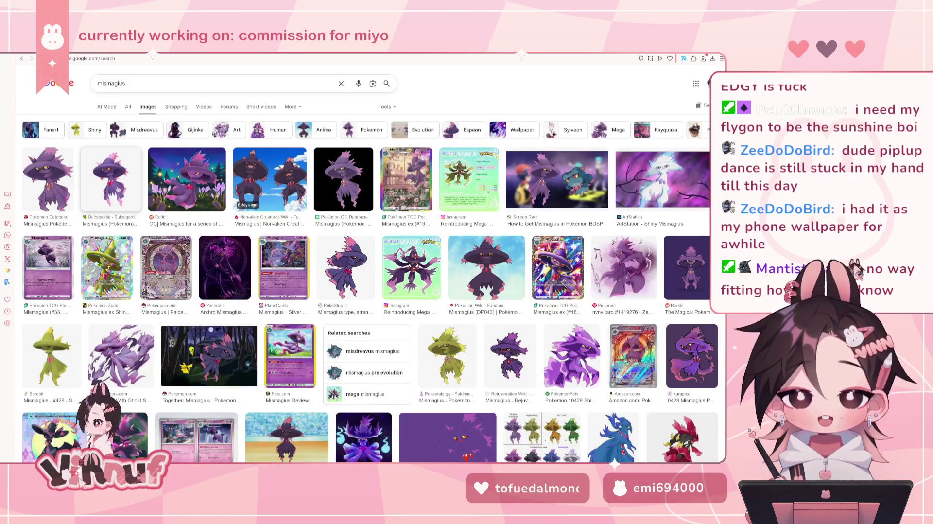
click(48, 180)
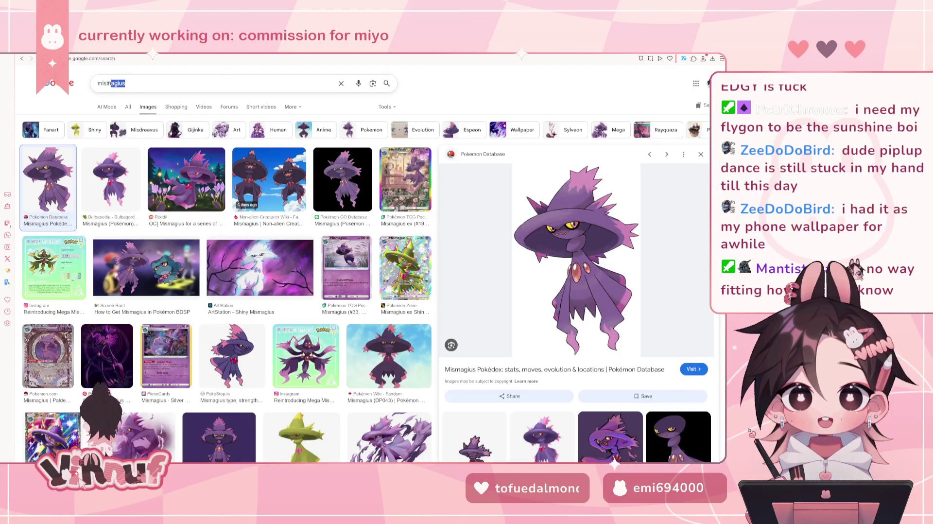
Replace the query with 'banette' and run the image search
key(ctrl+a)
text(banette)
key(Return)
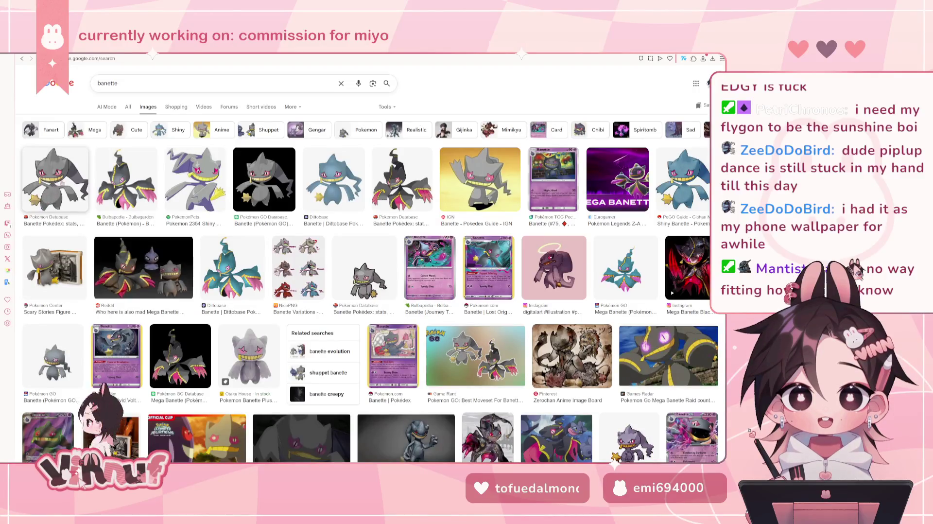
Preview the Pokemon Database Banette image, then start typing 'v' as the next query
click(55, 180)
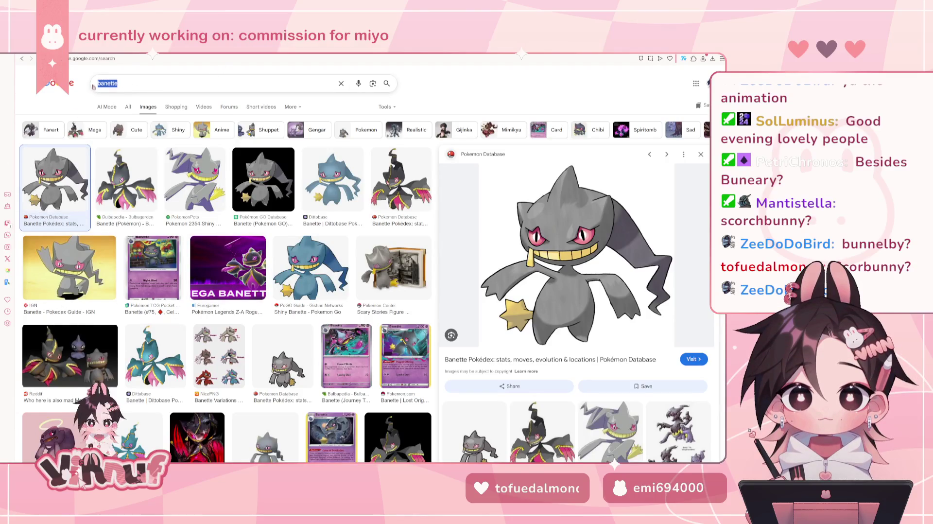
text(v)
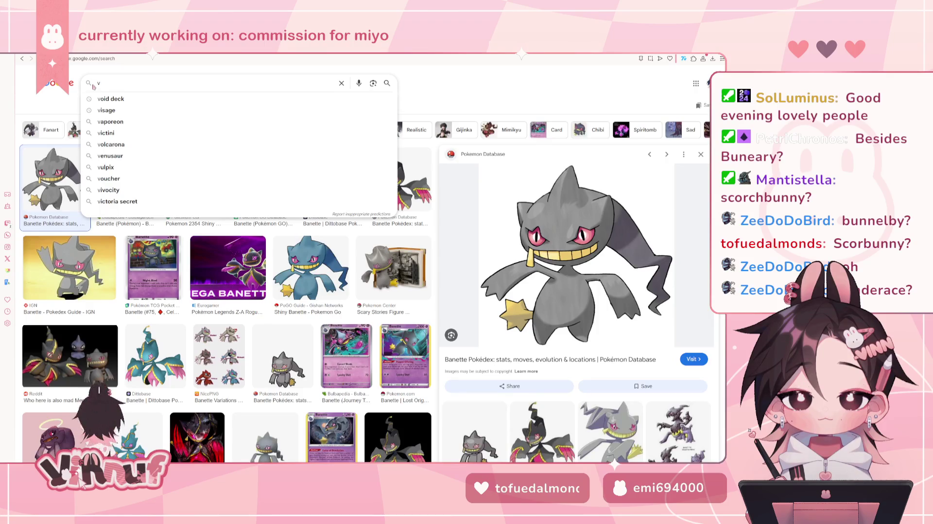
Search 'victini' and preview the Pokemon.com Victini image
text(icti)
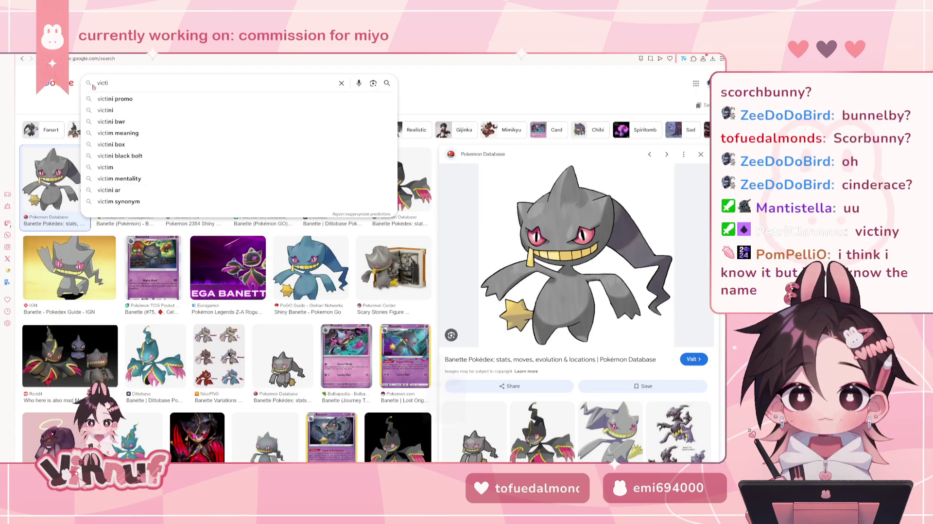
text(ni)
key(Return)
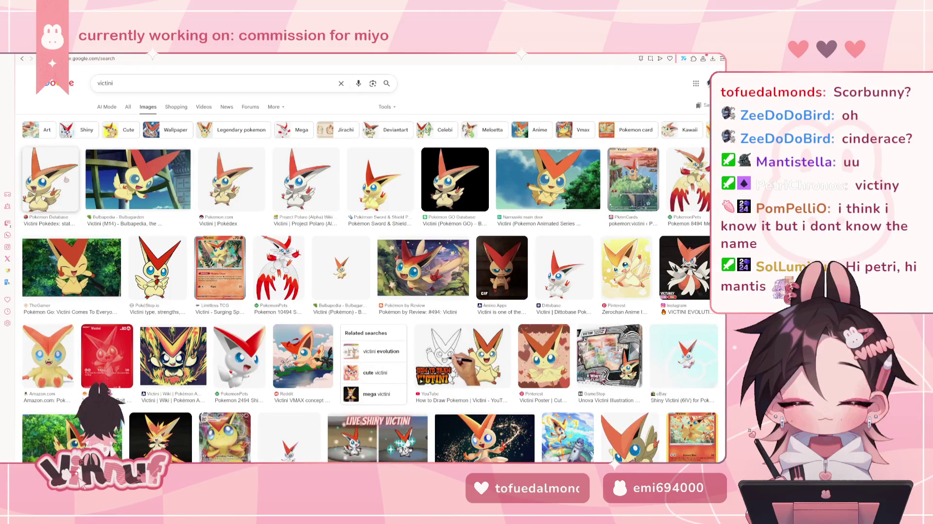
click(228, 180)
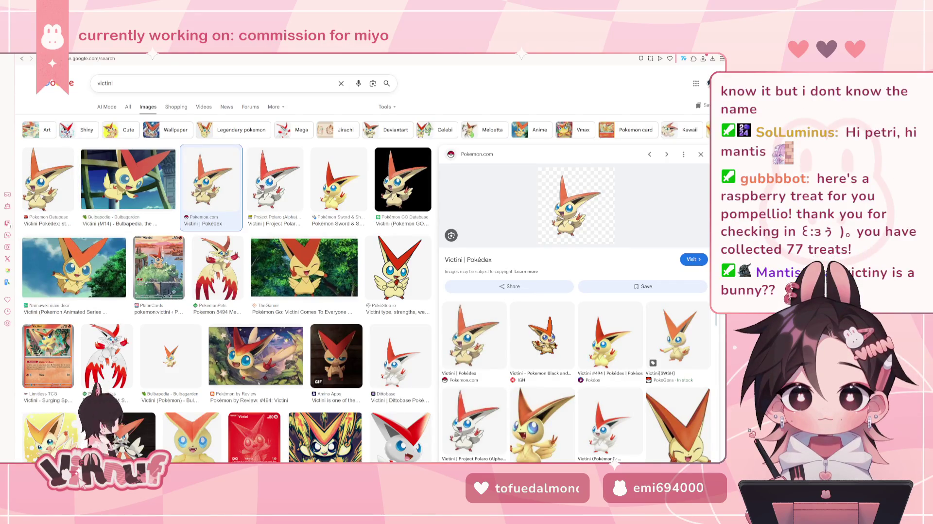
Search 'bunny apple', preview Tasty's Bunny-Shaped Apple Slices, then return to Victini results
click(135, 84)
text(bunny ap)
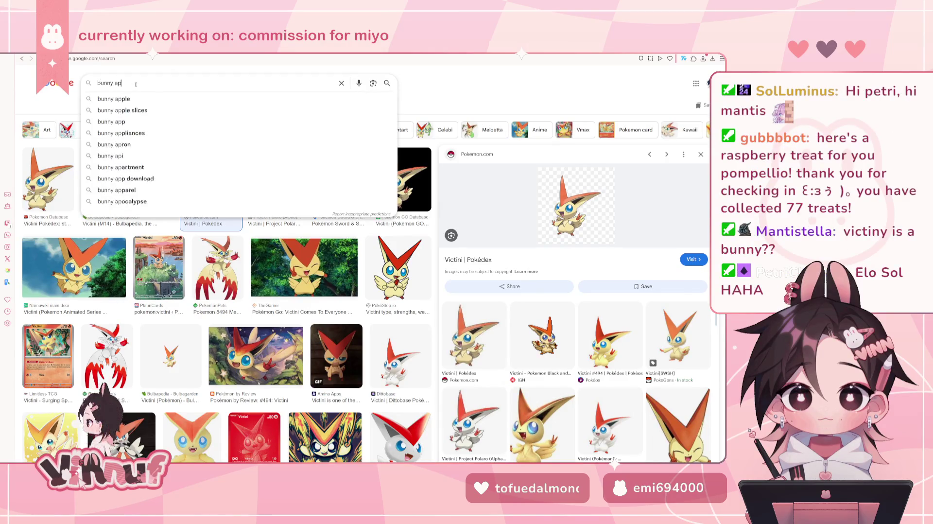
text(ple)
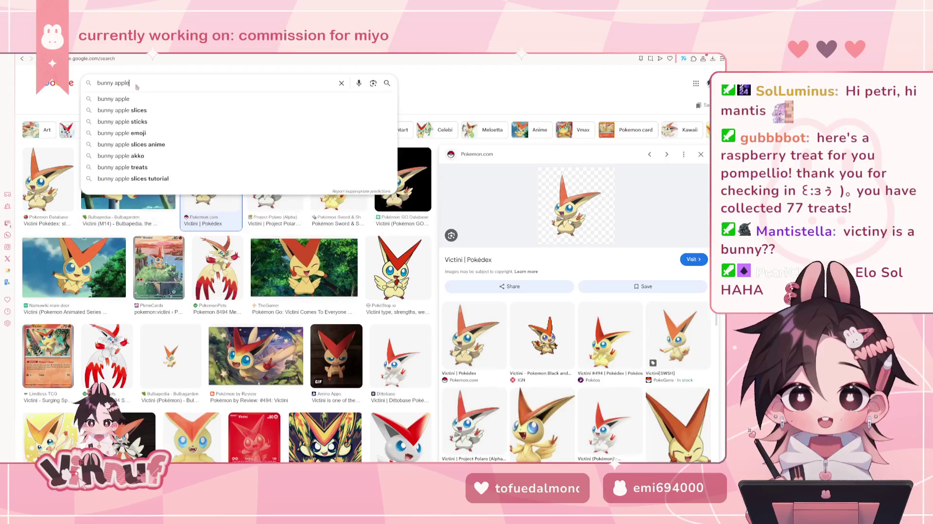
key(Return)
click(90, 171)
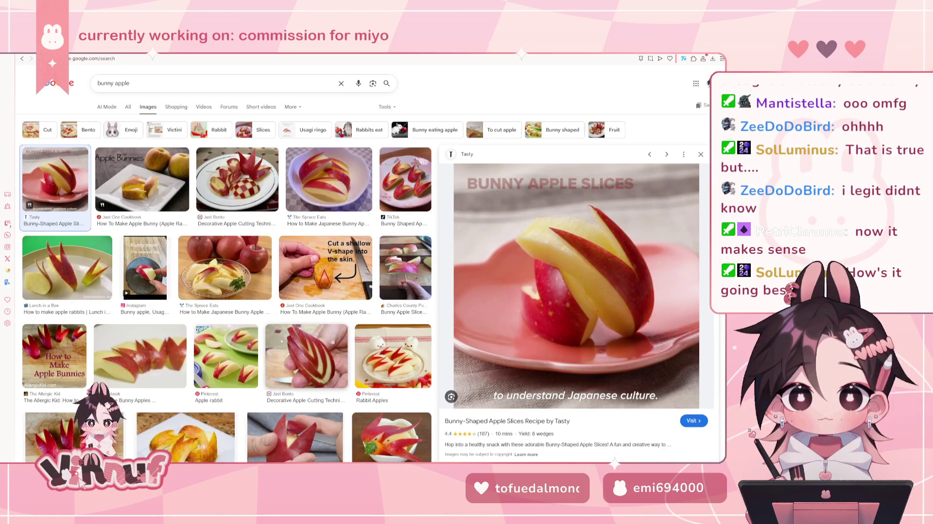
click(22, 58)
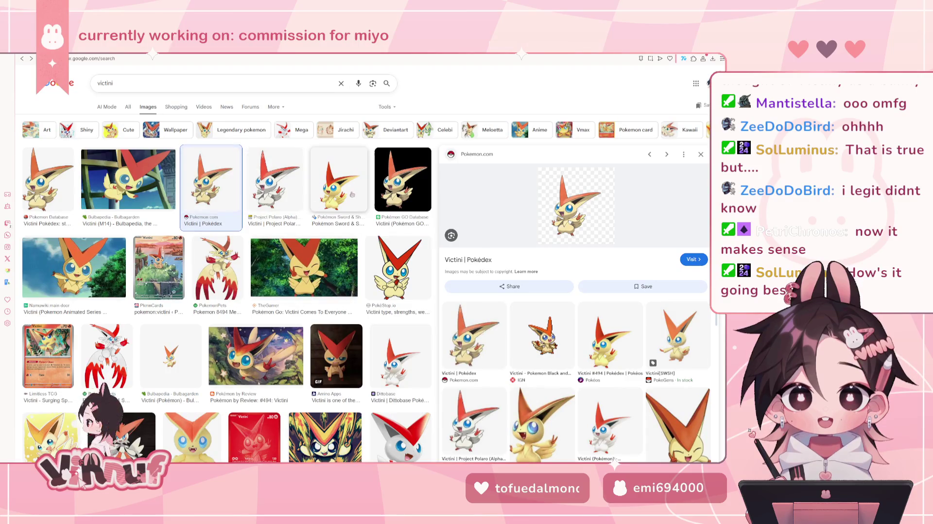
Preview the Marriland Victini image, then the NamuWiki anime Victini image
click(339, 180)
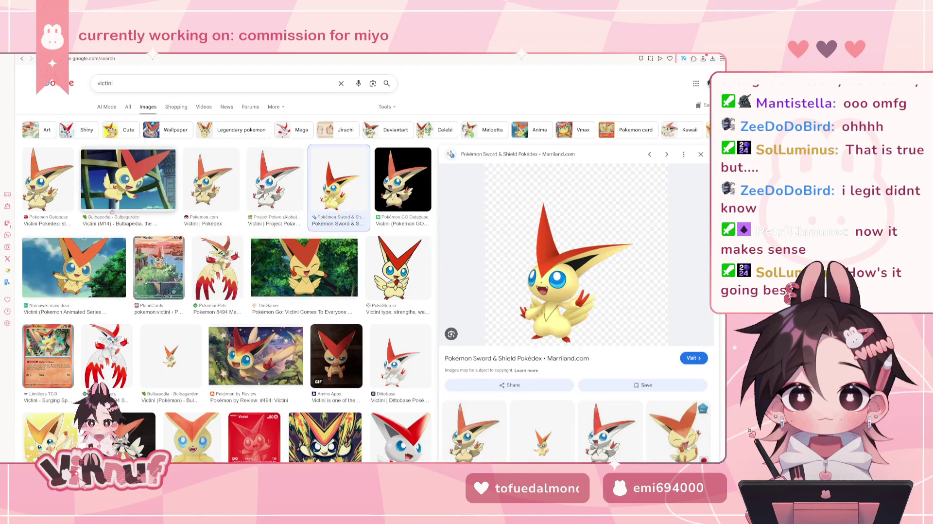
click(74, 267)
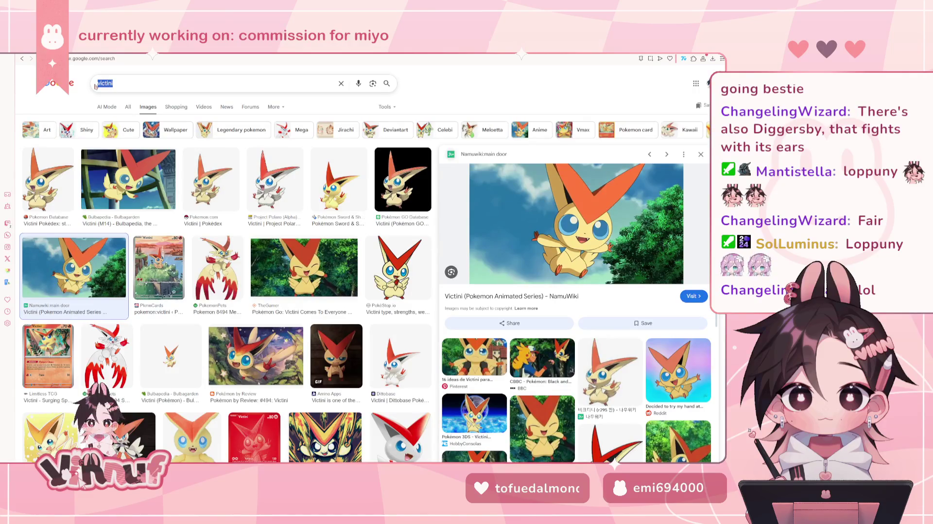
Search 'lopunny', preview the Bulbapedia Lopunny image, then enter 'diggersby' as the next query
text(lopun)
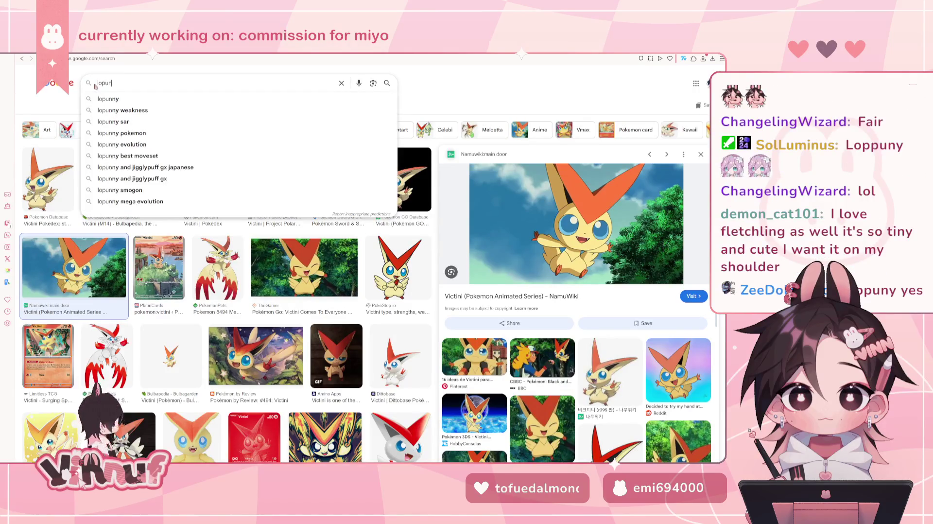
click(108, 99)
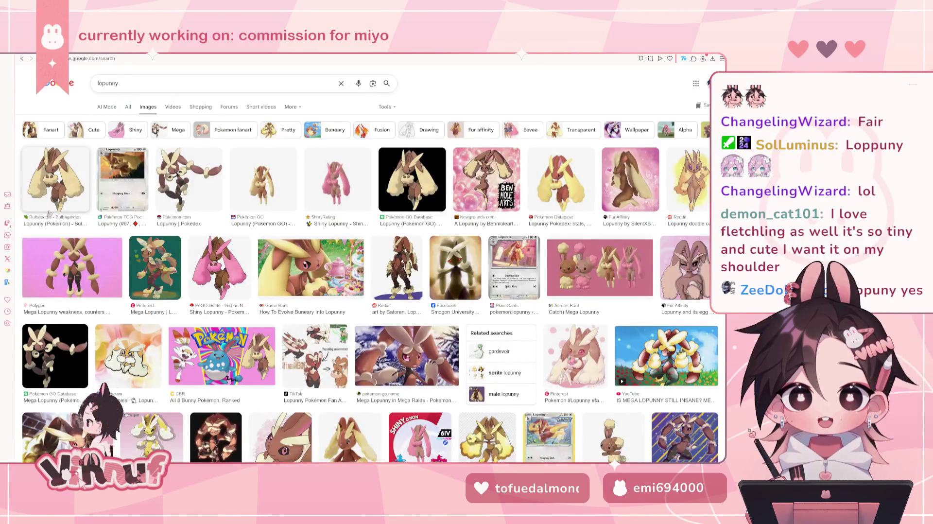
click(56, 180)
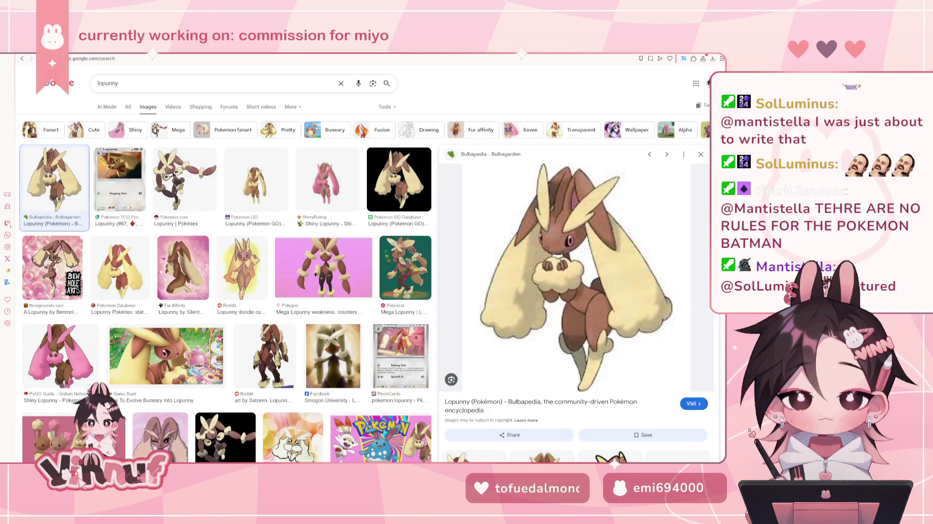
click(139, 83)
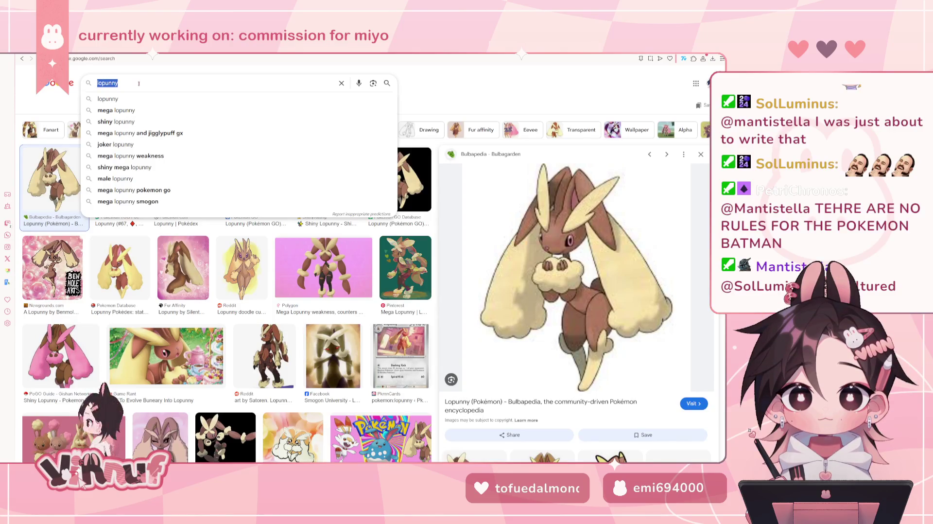
text(diggersby)
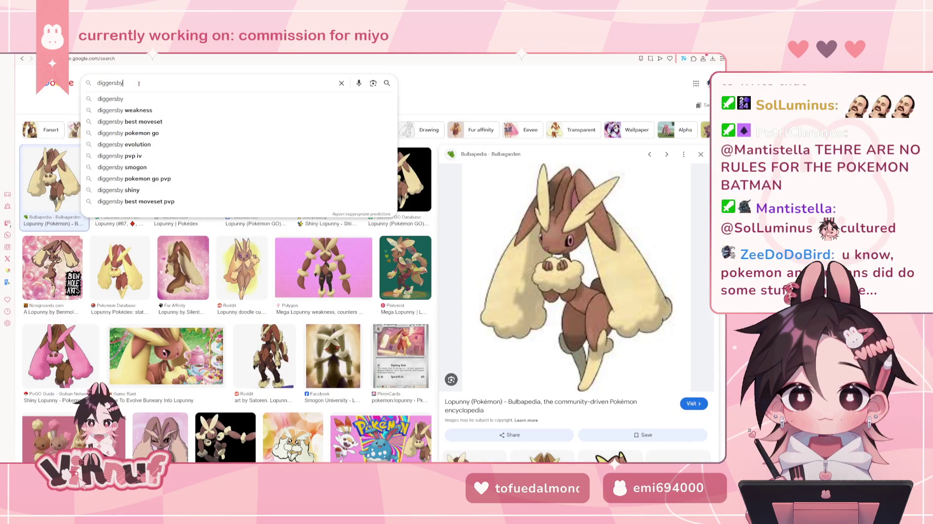
Run the 'diggersby' image search and preview the first Diggersby image
key(Return)
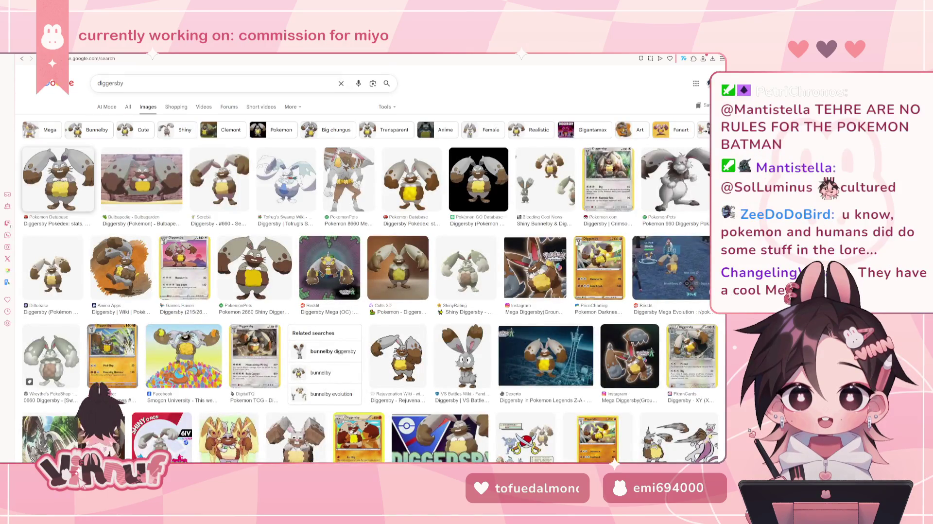
click(58, 179)
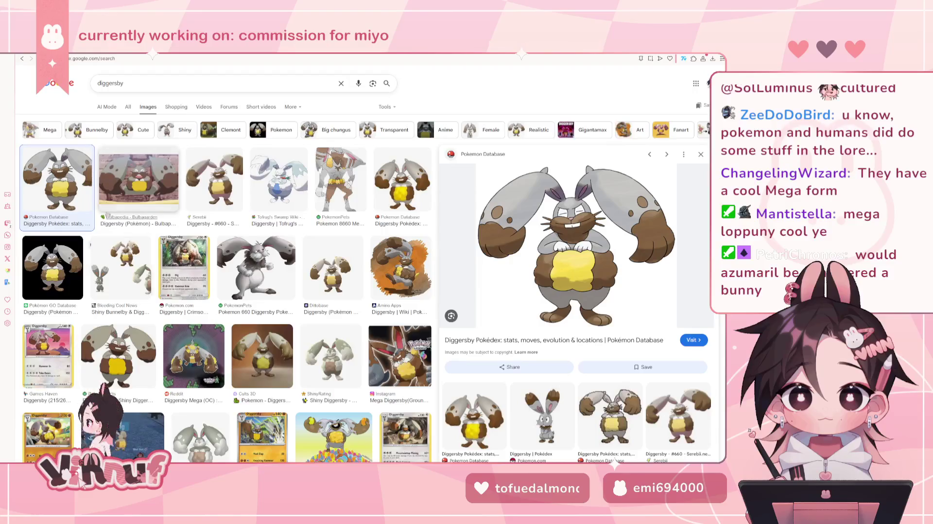
click(115, 83)
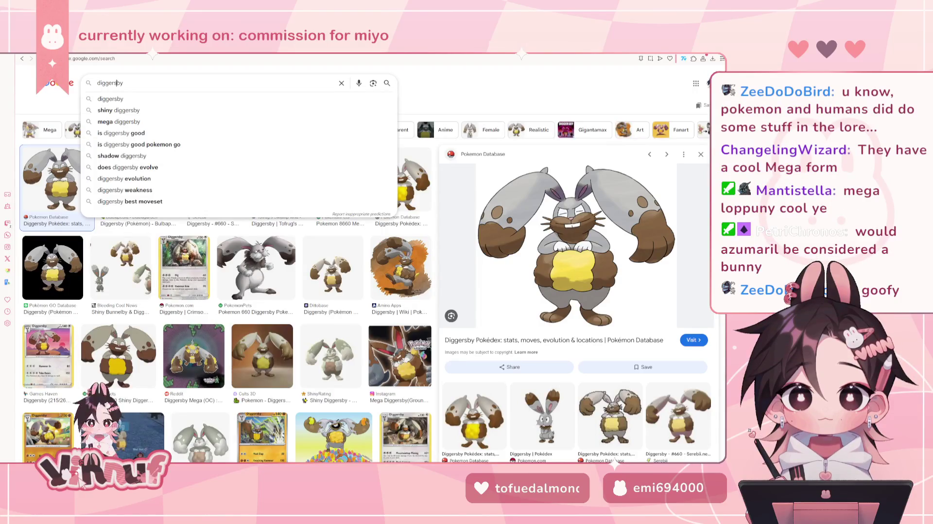
Search 'mega lopunny' and preview Polygon's pink Mega Lopunny image
text(mega lup)
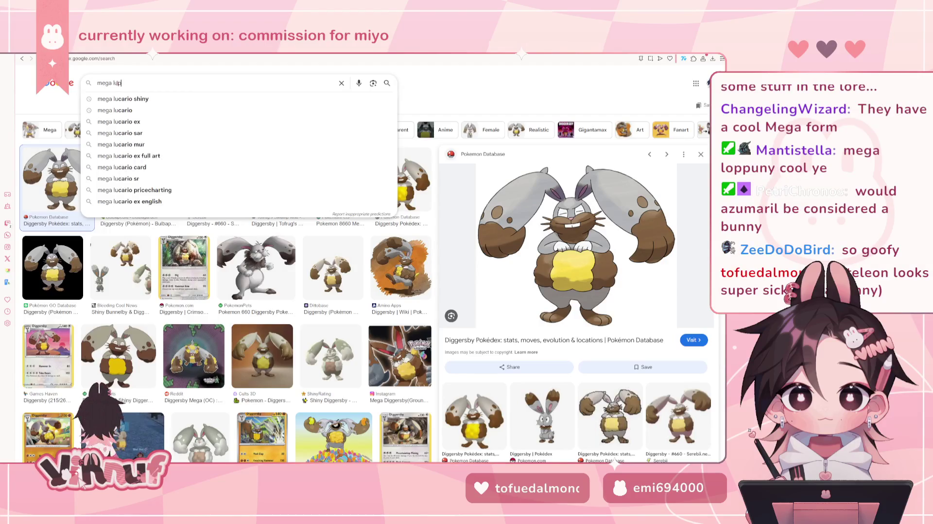
click(116, 99)
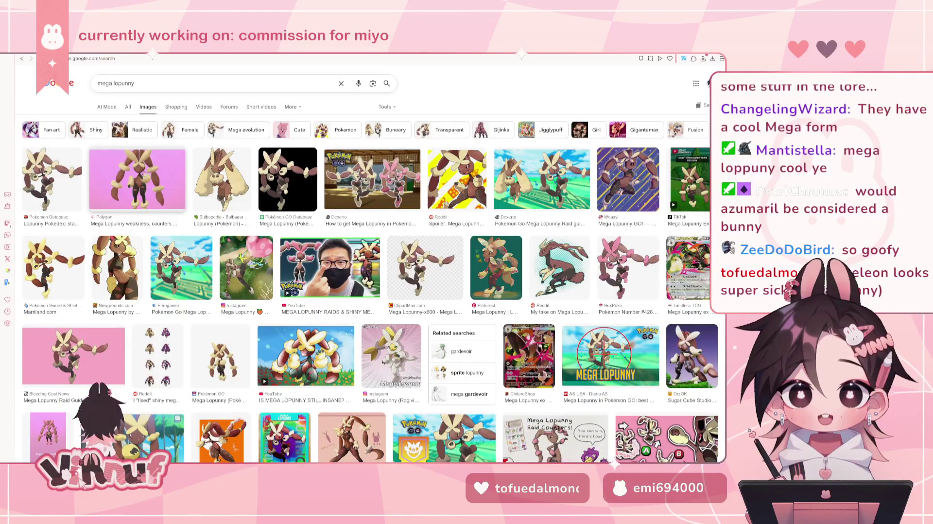
click(152, 175)
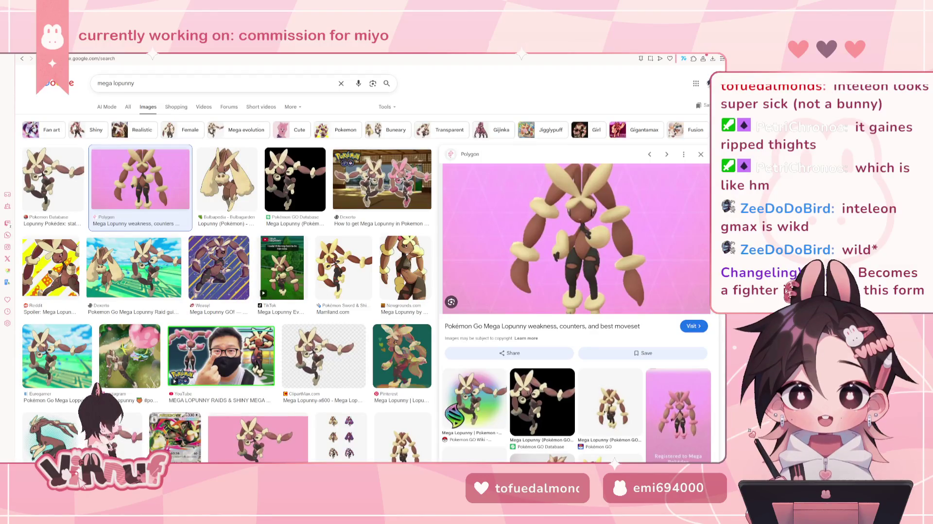
click(146, 86)
key(ctrl+a)
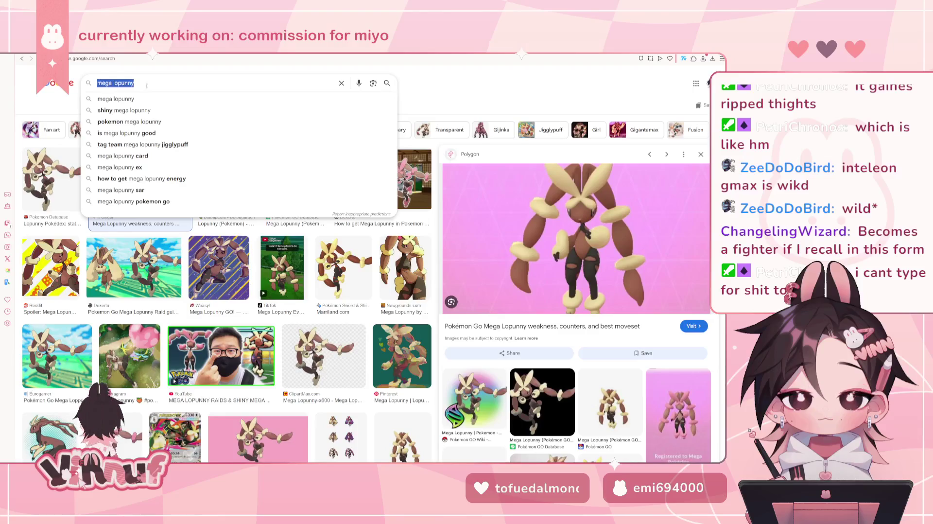
Search 'inteleon mega evolution' from the autocomplete suggestions
text(int)
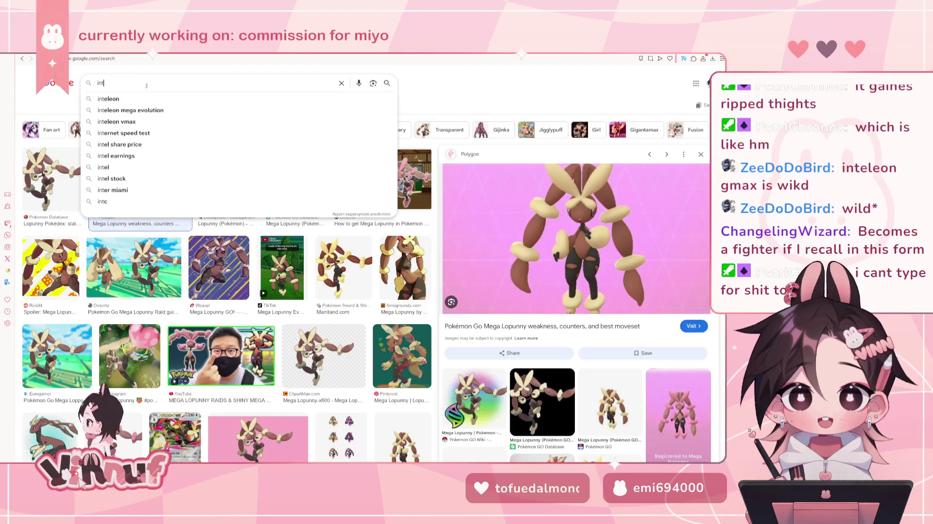
key(Down)
key(Down)
key(Return)
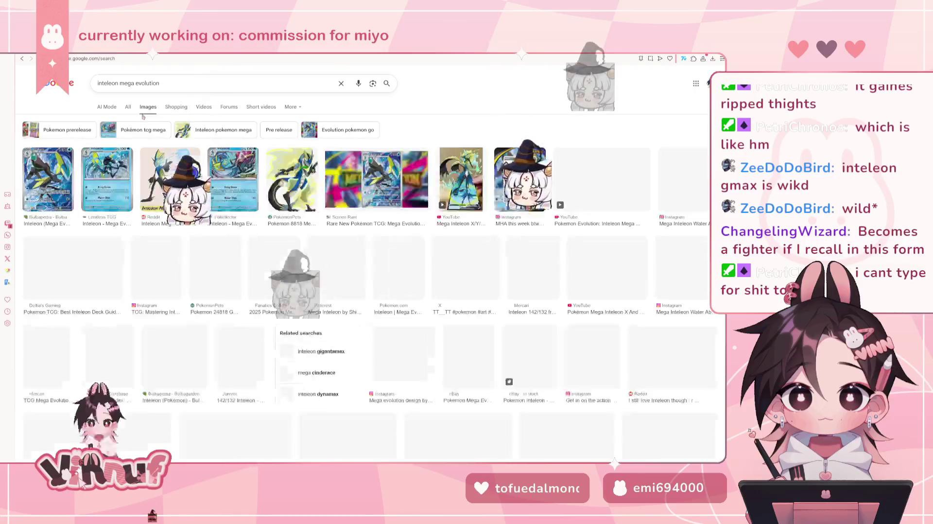
Change the query to 'inteleon gigantamax' and compare the official and Dexerto Gigantamax Inteleon previews
click(131, 84)
drag(118, 84, 168, 87)
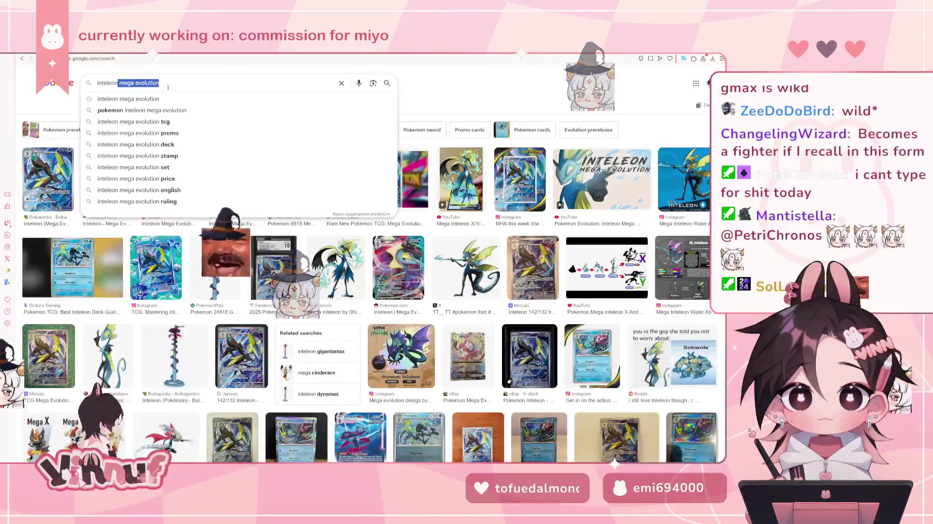
text(gi)
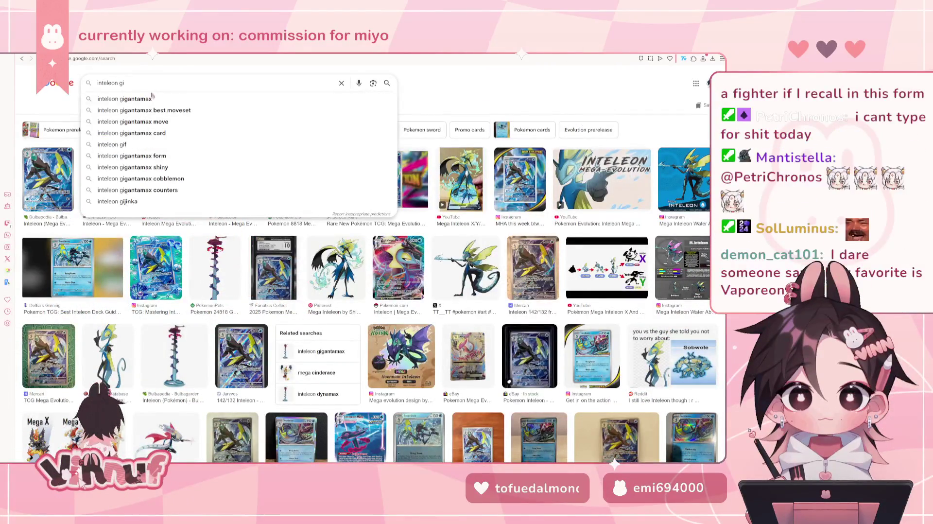
click(146, 98)
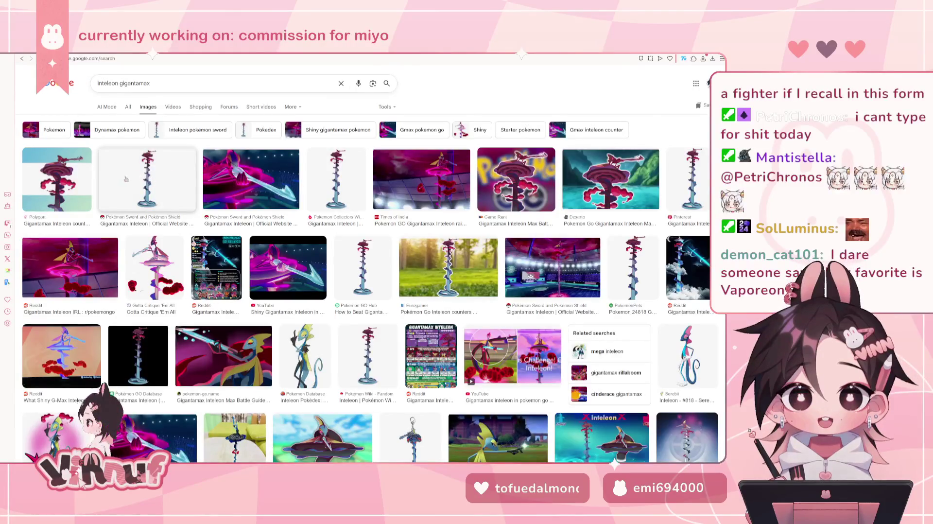
click(145, 174)
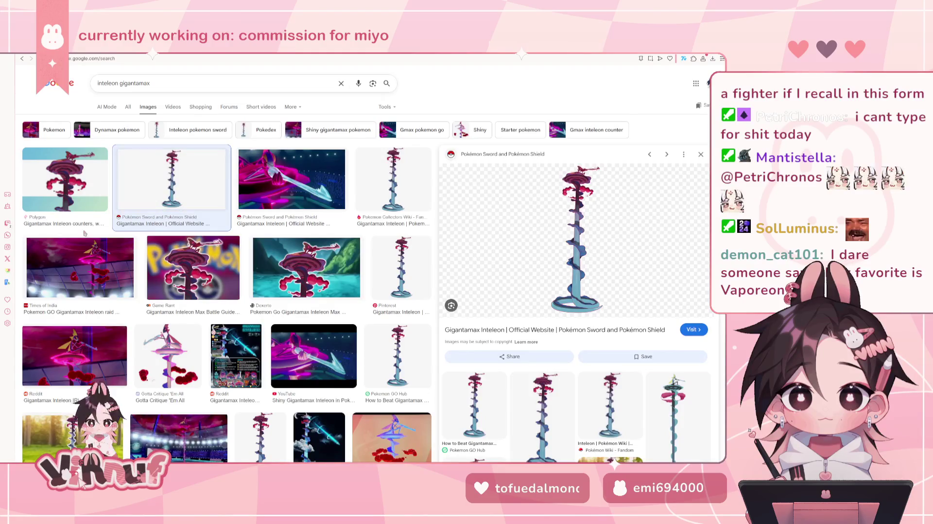
click(307, 267)
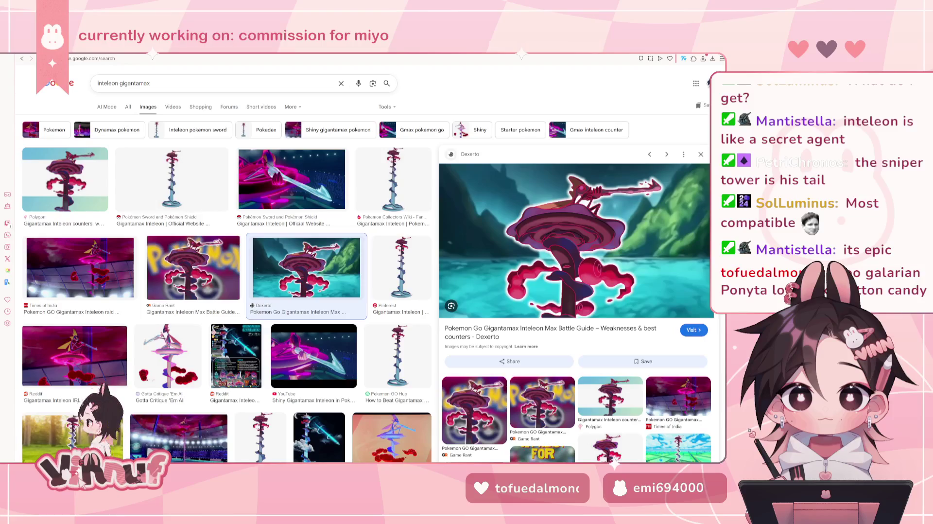
click(177, 224)
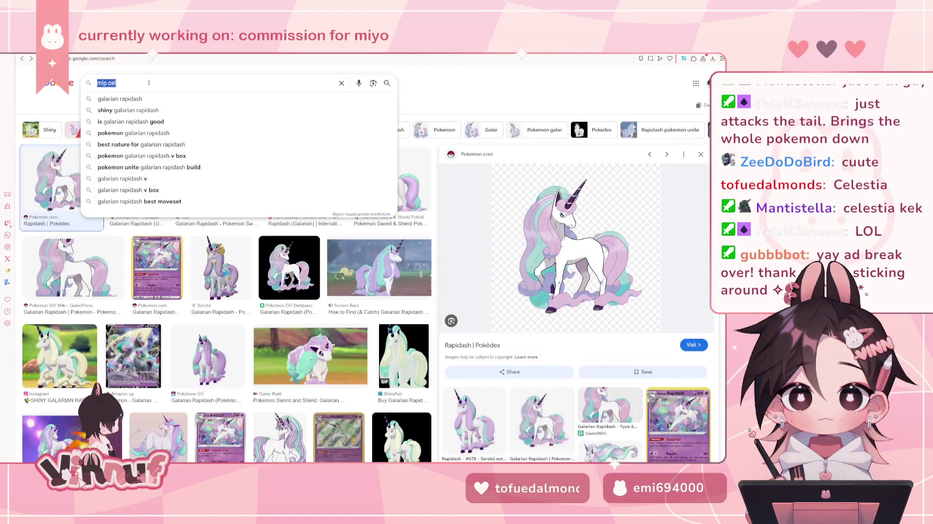
Search Google Images for 'sandaconda' and preview the first Bulbapedia Sandaconda picture
text(sanda)
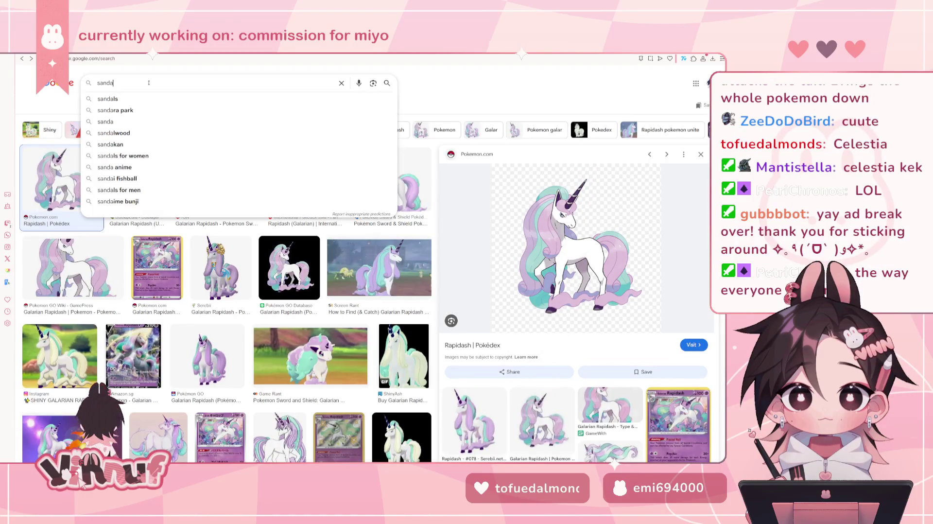
text(c)
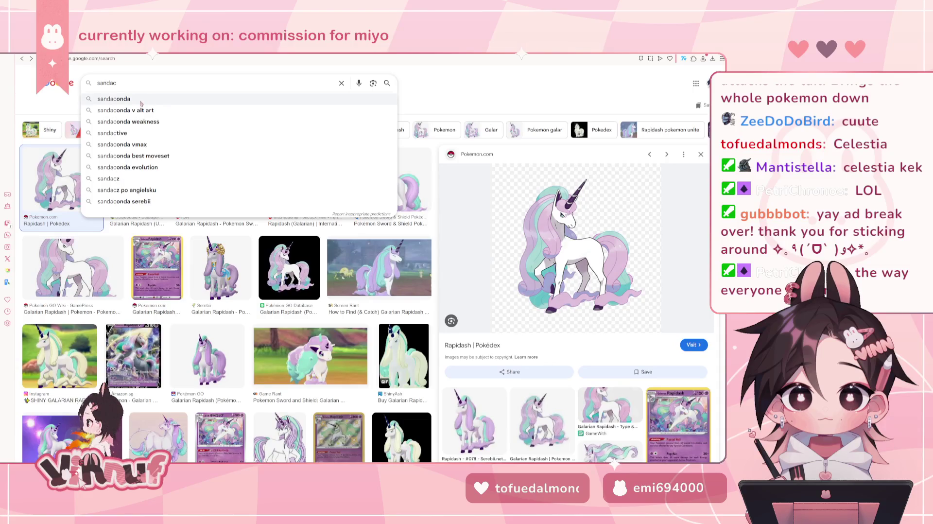
click(114, 99)
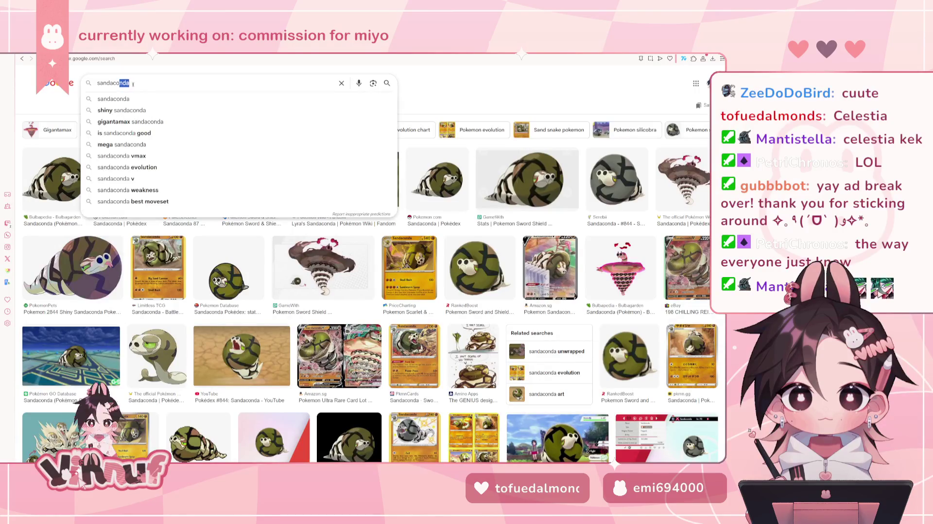
text(b)
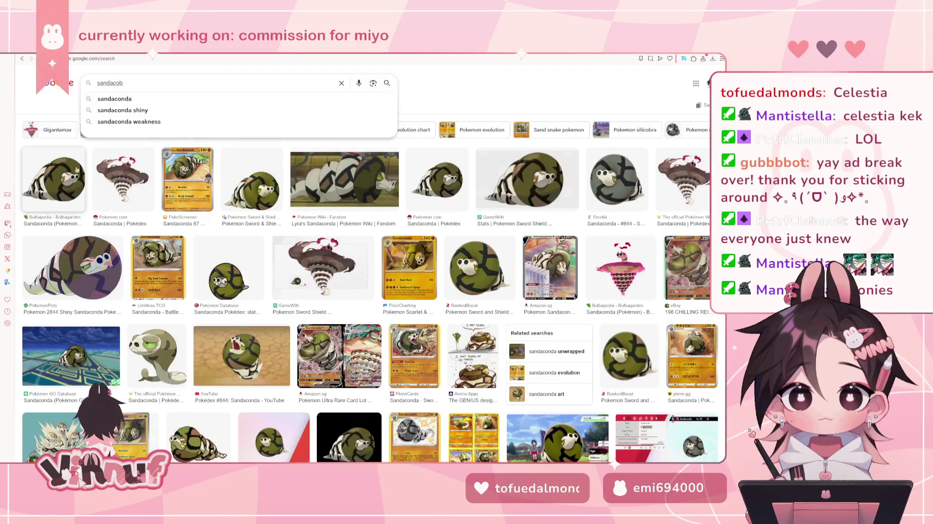
click(54, 180)
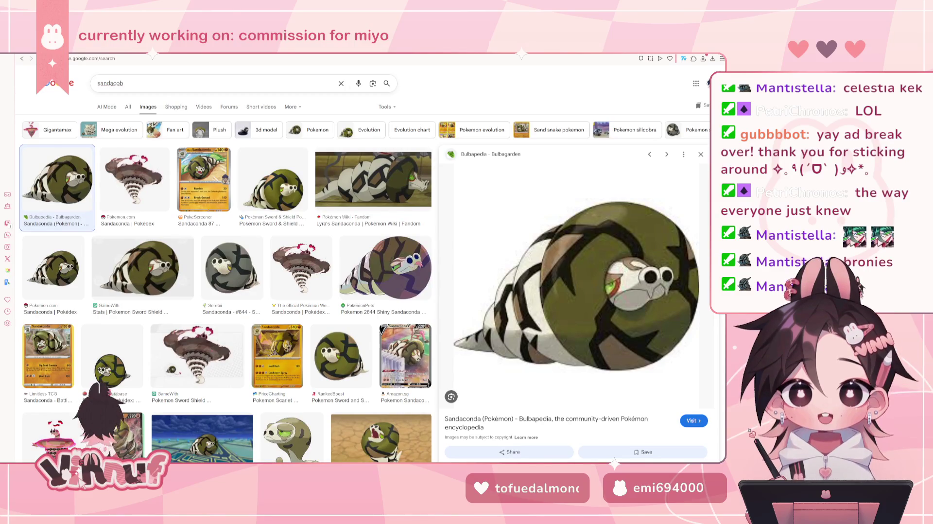
scroll(226, 292, down, 4)
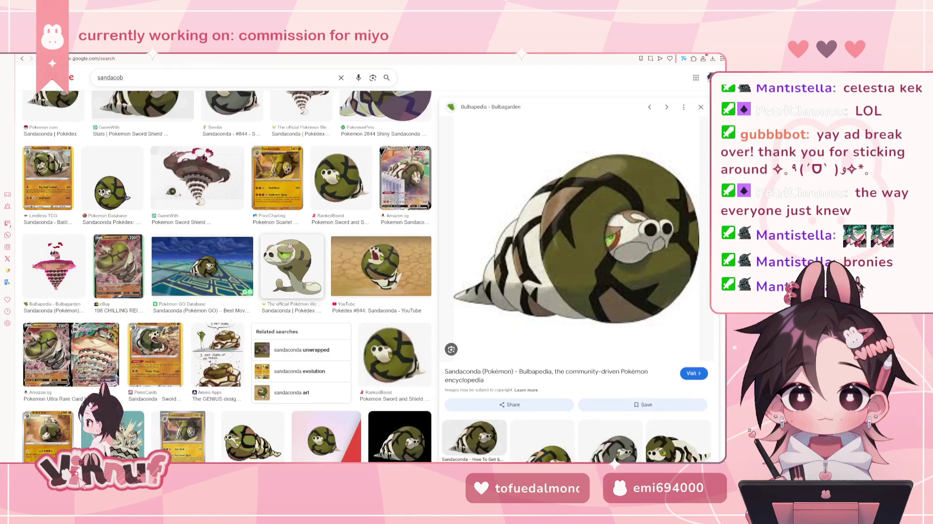
scroll(290, 238, up, 4)
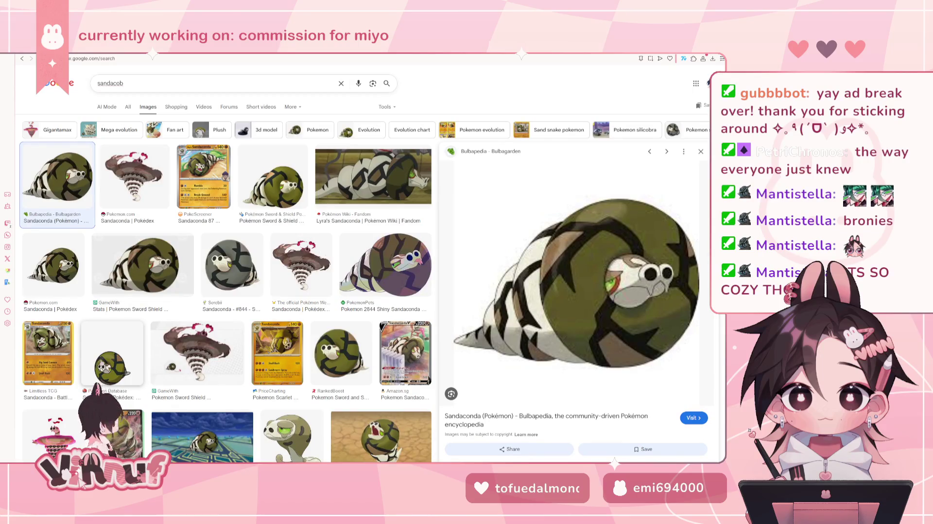
click(112, 354)
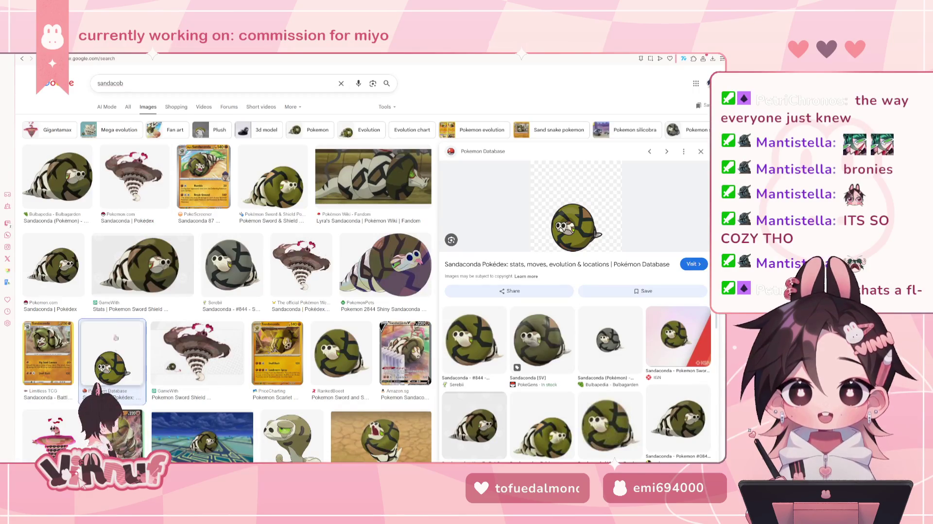
click(57, 177)
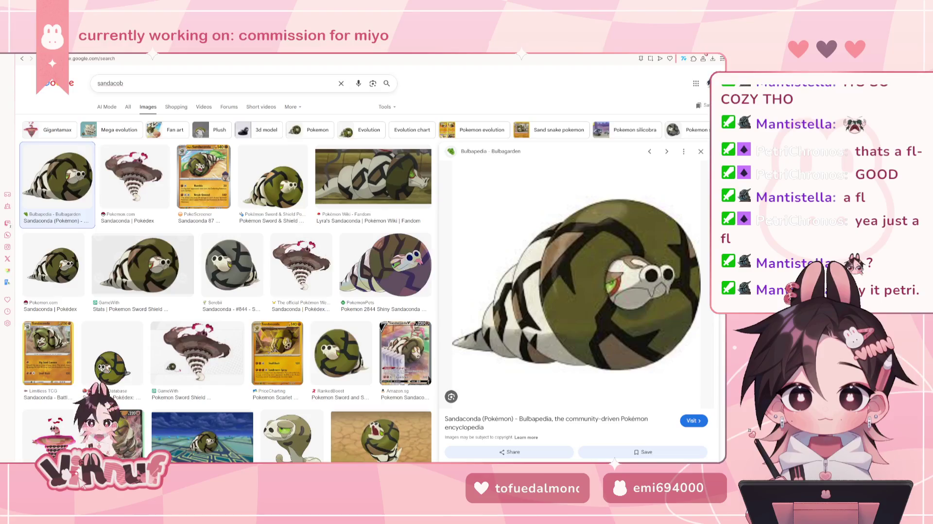
key(alt+Tab)
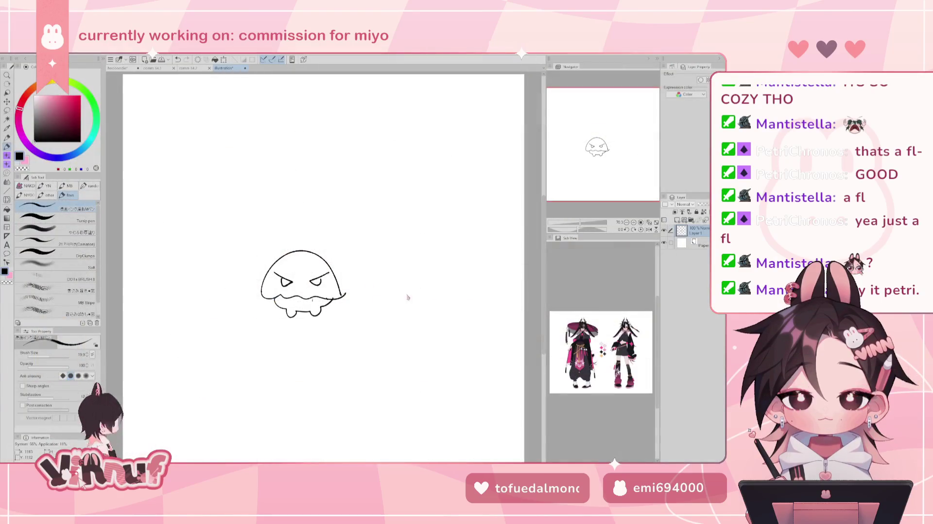
Lasso-erase the small jellyfish doodle so the illustration page is completely blank
drag(580, 180, 617, 157)
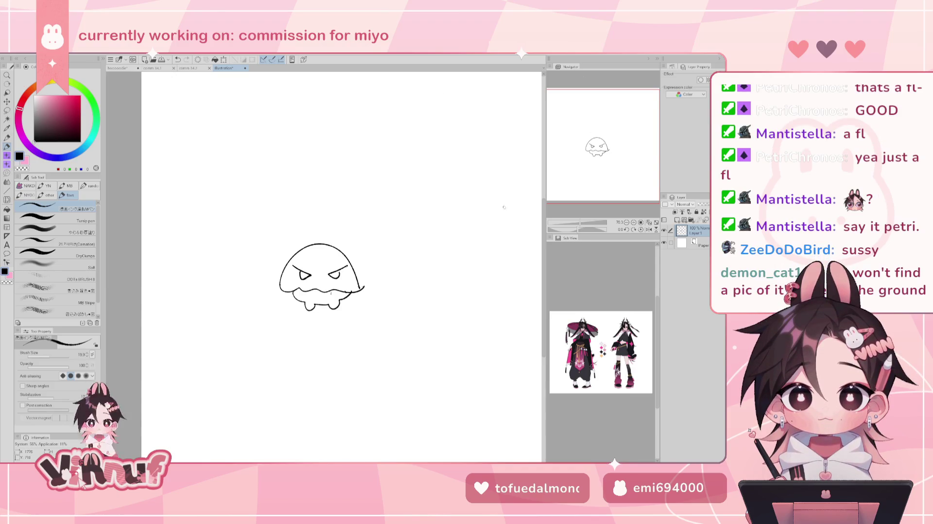
drag(498, 212, 510, 217)
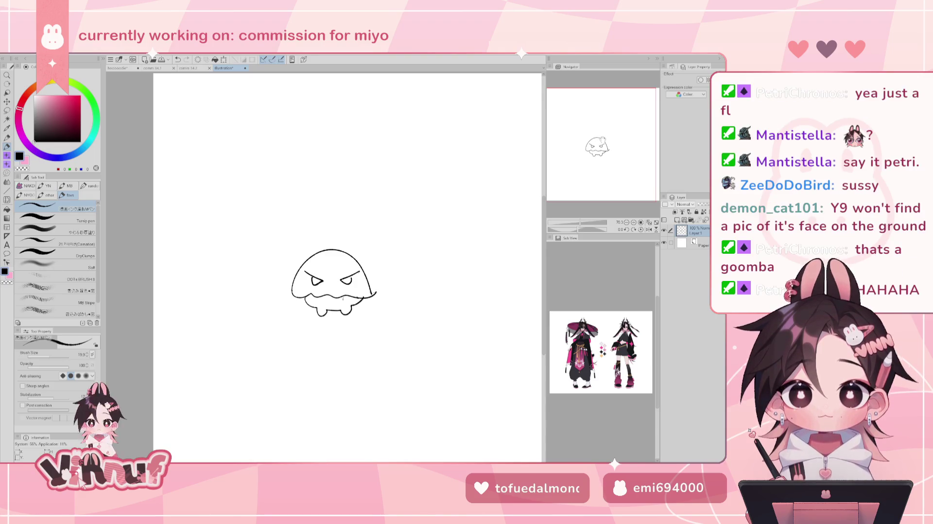
drag(603, 139, 610, 121)
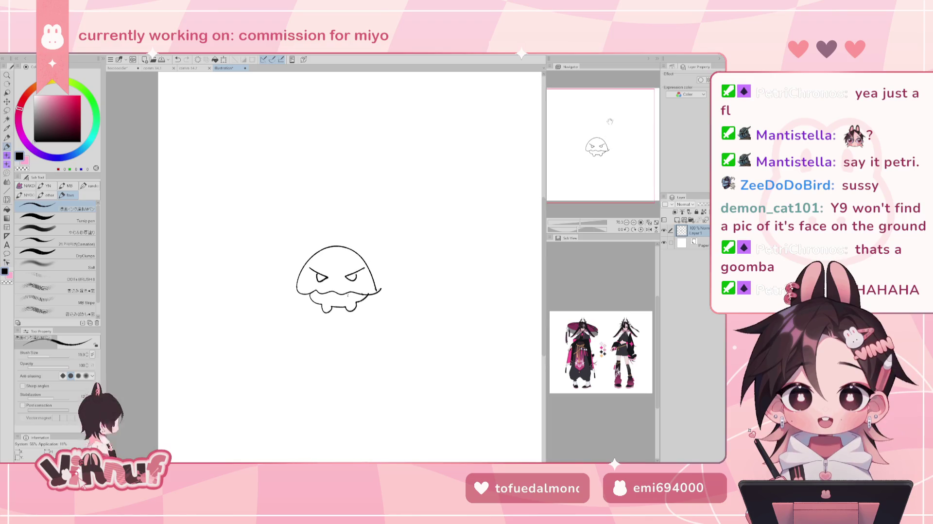
key(e)
drag(333, 215, 434, 182)
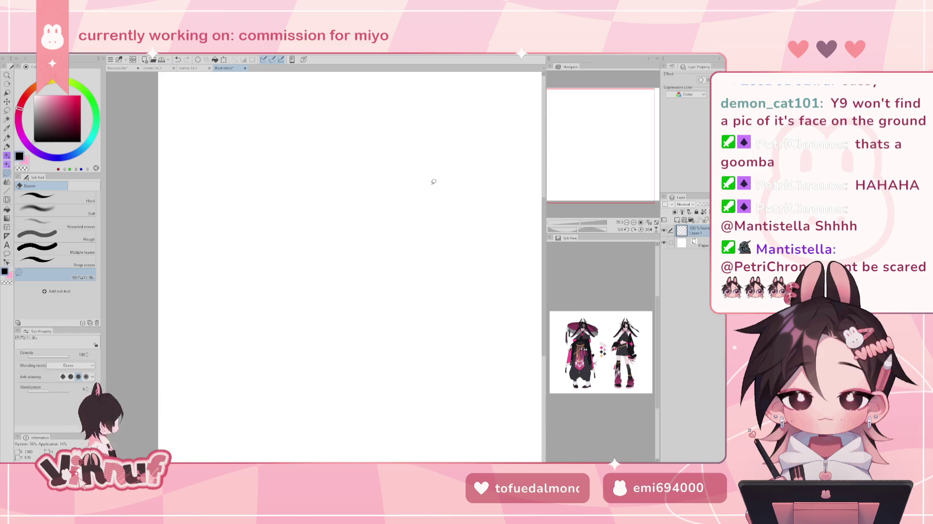
Close the blank illustration without saving and switch to the thank-you hoodie artwork
click(245, 68)
click(371, 202)
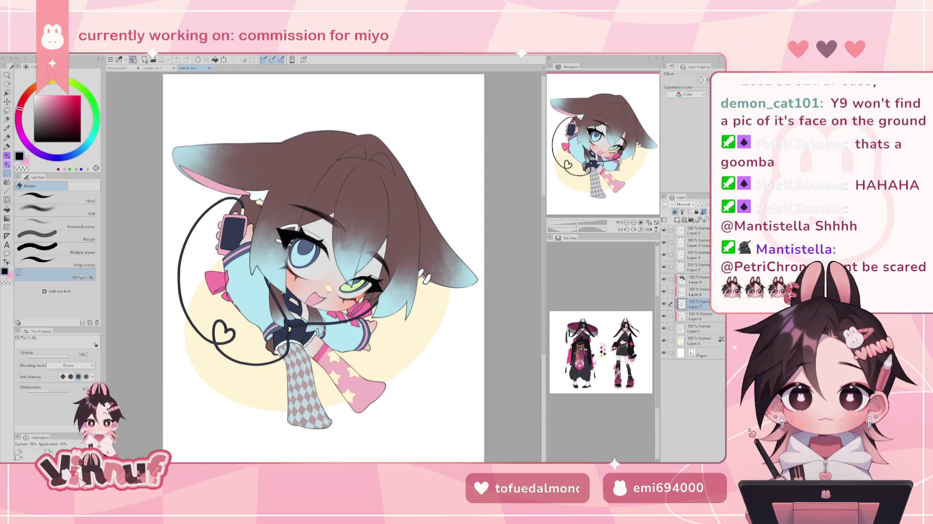
click(122, 68)
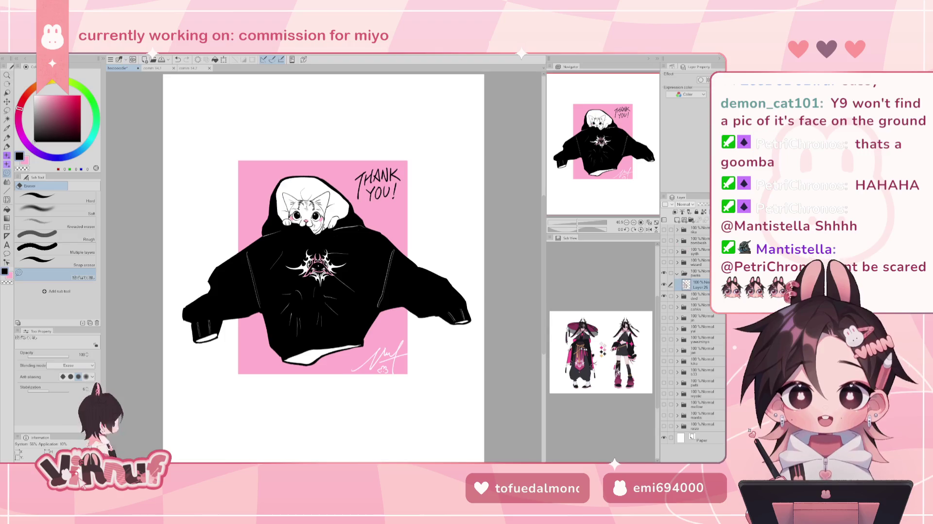
Toggle the pierre, ded and jin folder visibility to compare the hoodie, sitting boy and horned drawings
click(677, 273)
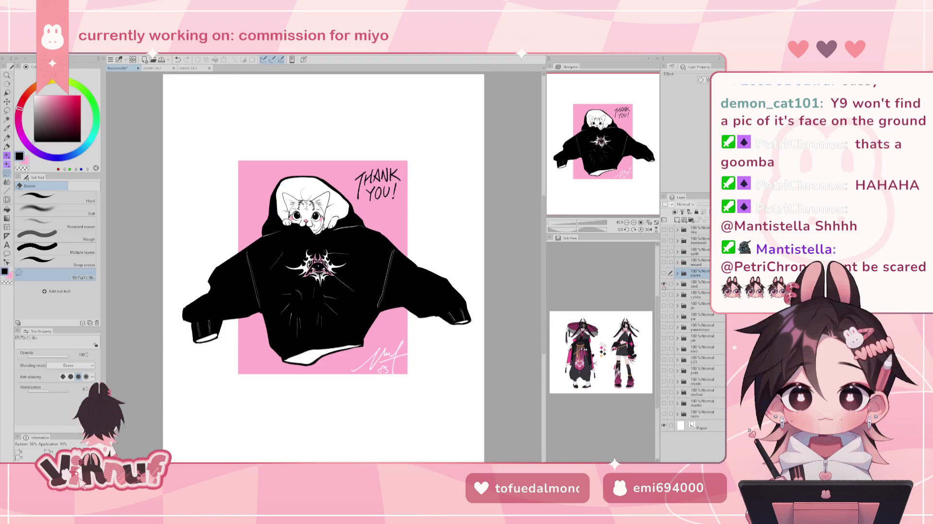
click(664, 283)
click(664, 273)
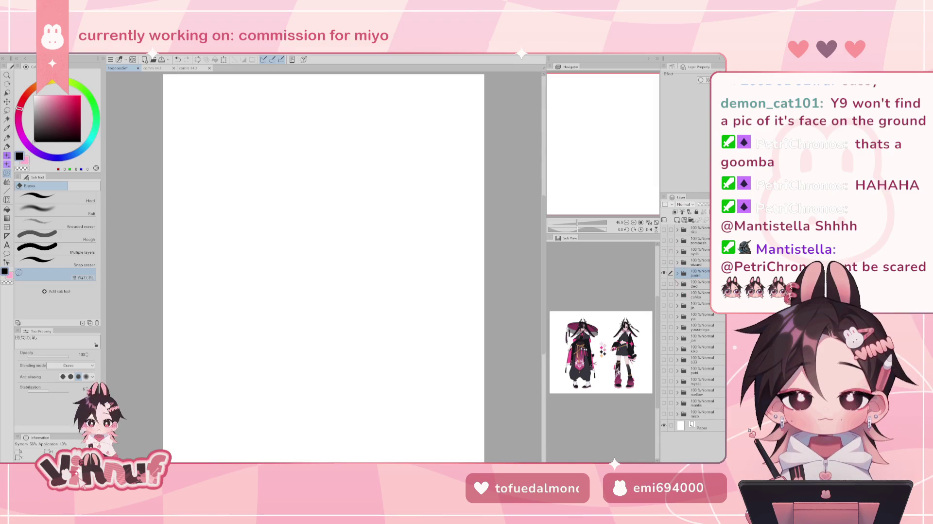
click(664, 284)
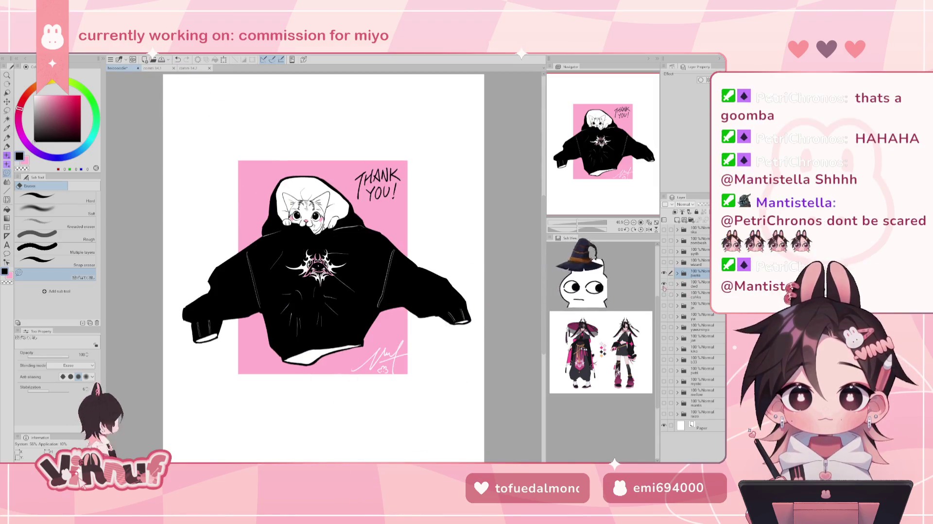
click(664, 284)
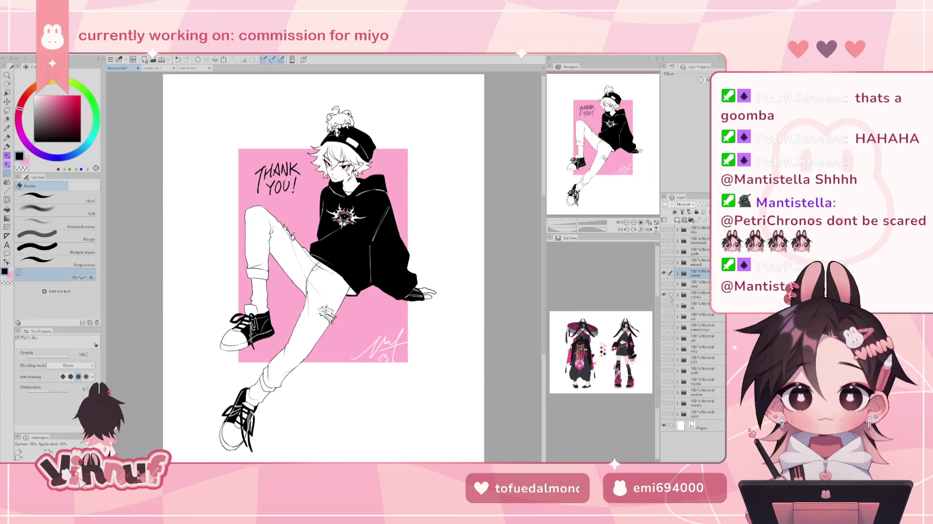
click(664, 305)
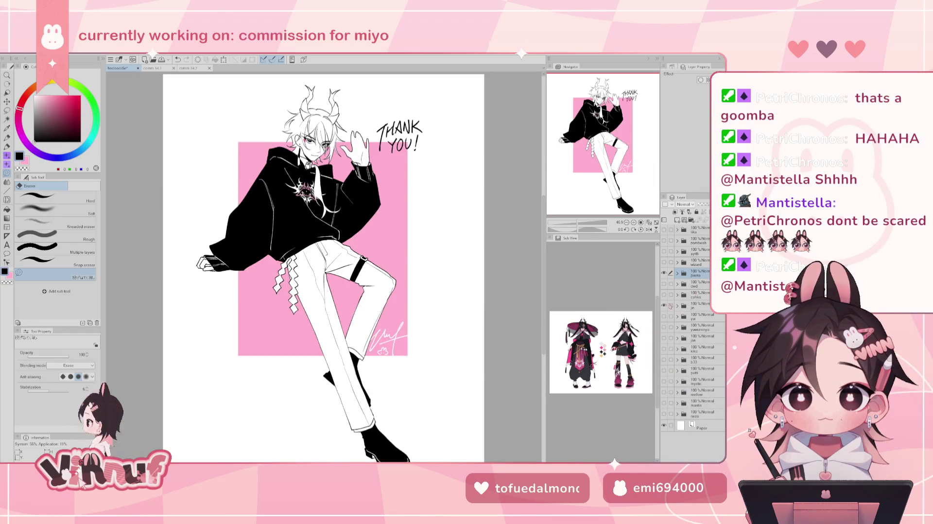
click(664, 305)
Cycle folder visibility through the hoodie girl, bunny-eared girl and horned figure drawings
click(664, 316)
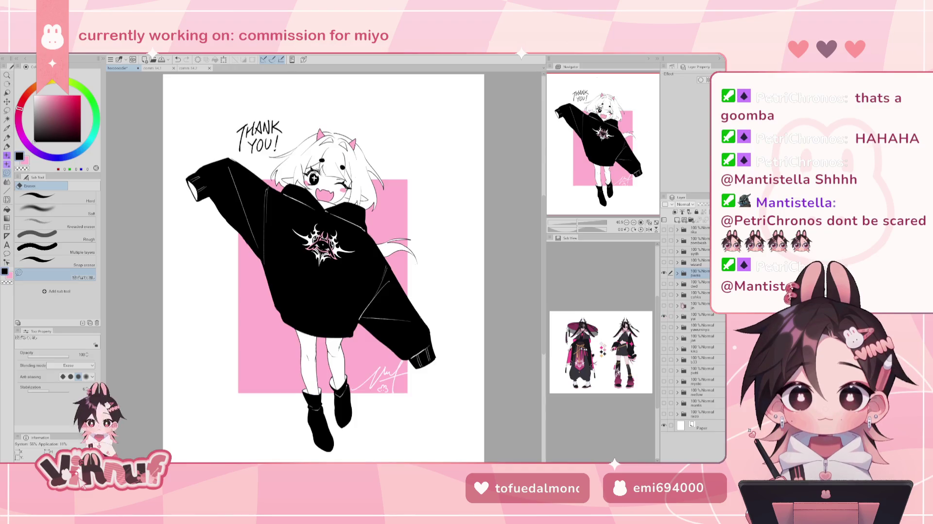
click(664, 316)
click(664, 326)
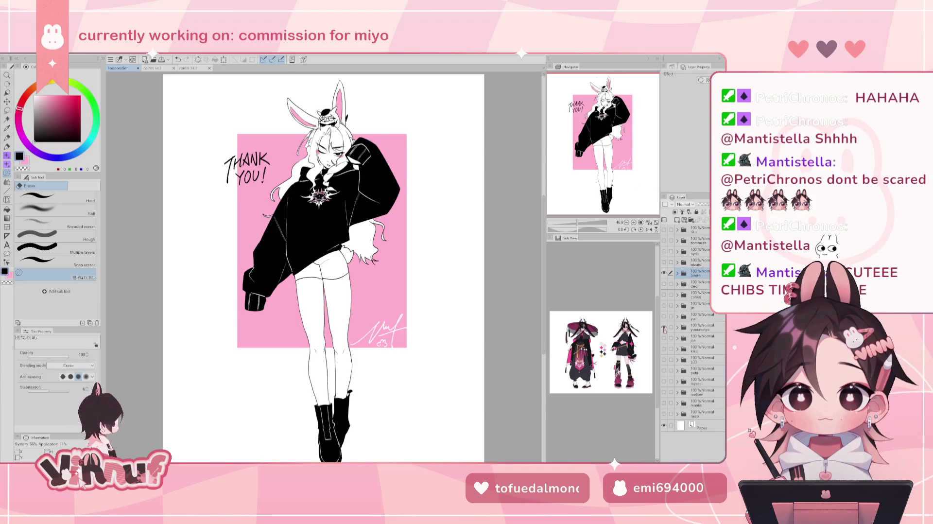
click(664, 326)
click(664, 316)
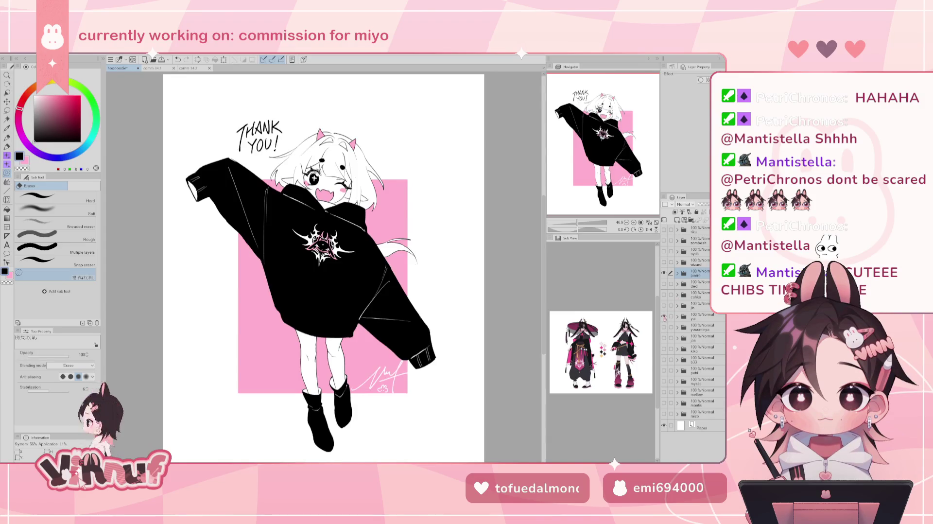
click(664, 316)
click(664, 305)
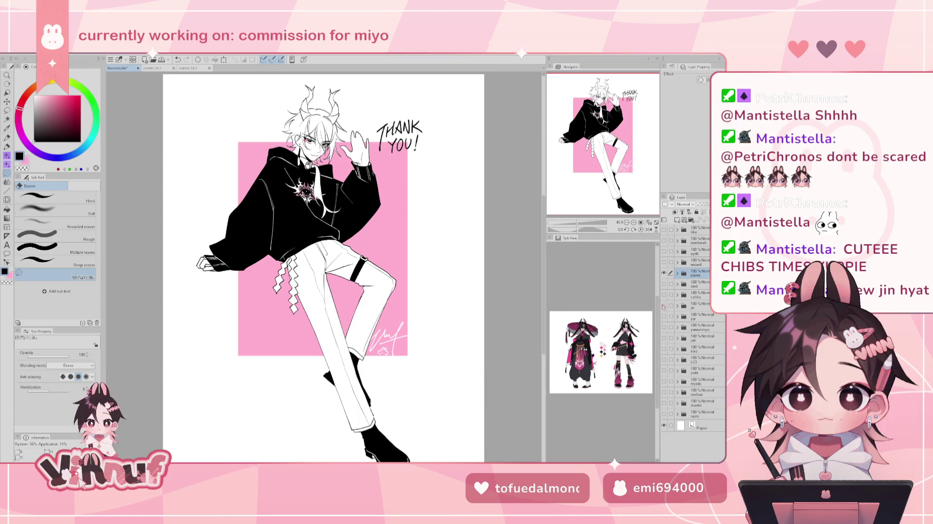
Hide the jin folder to leave the canvas blank, then select Layer 26 in the pierre folder
click(664, 305)
click(677, 273)
click(700, 284)
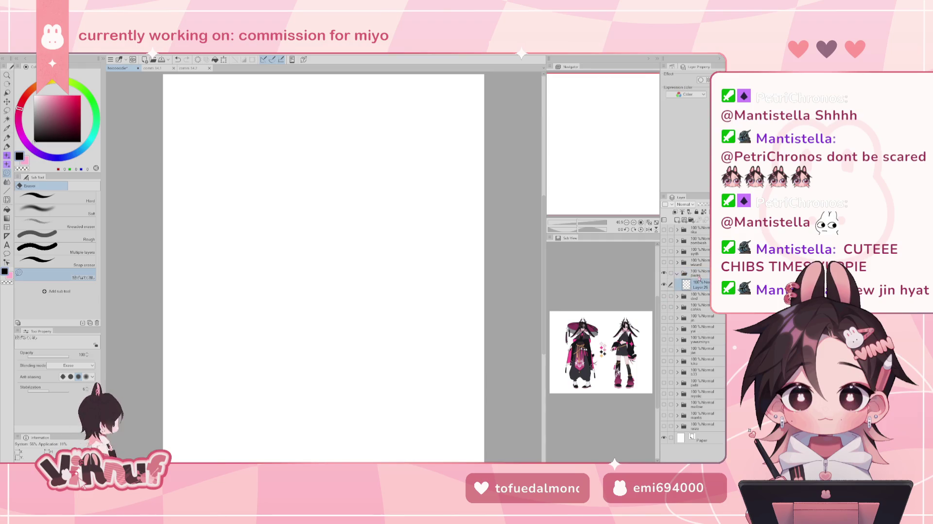
key(p)
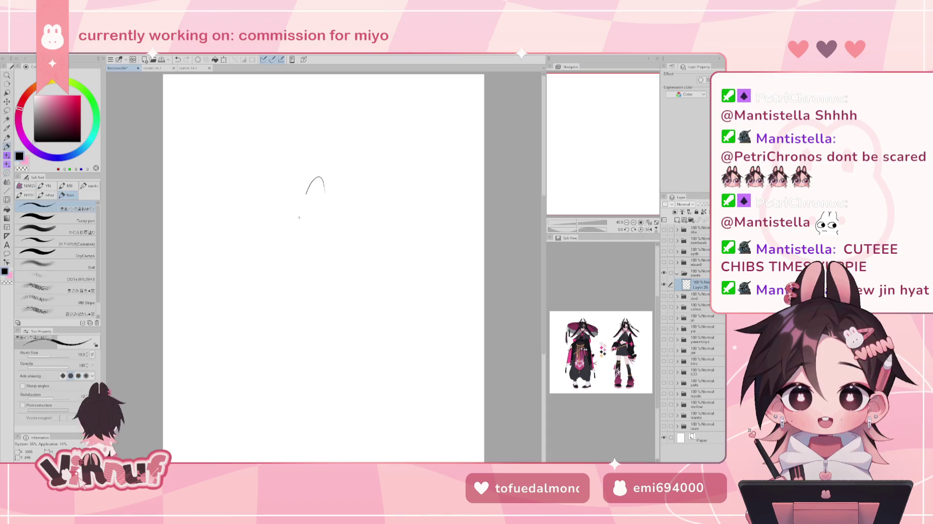
drag(323, 177, 296, 299)
key(ctrl+z)
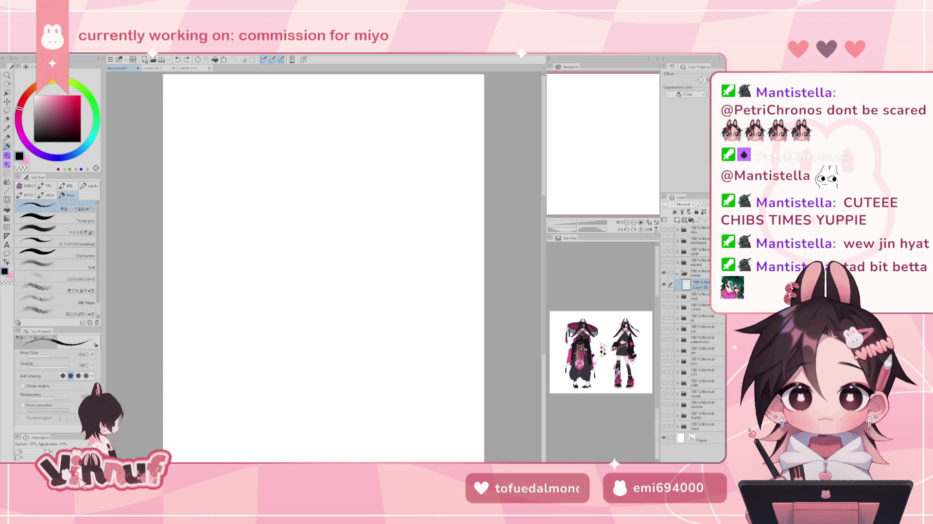
drag(593, 150, 591, 146)
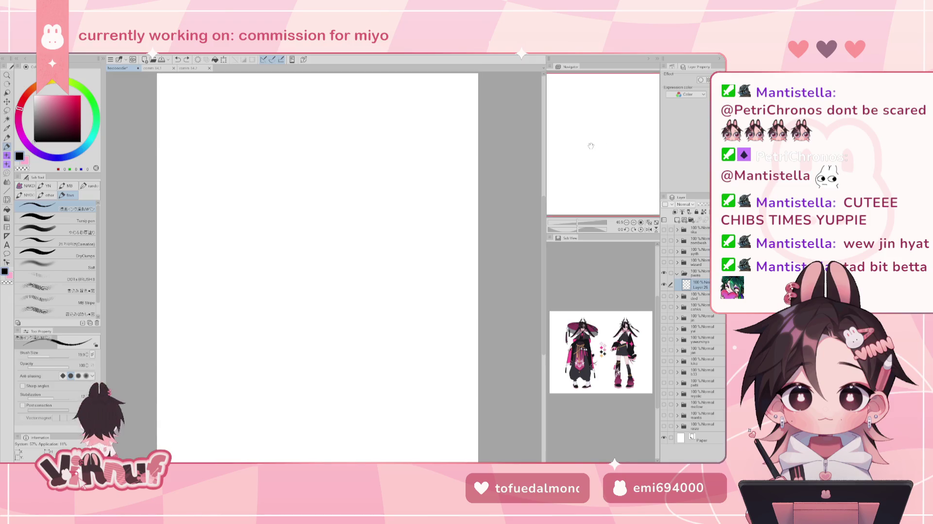
drag(307, 192, 301, 269)
key(ctrl+z)
drag(305, 178, 297, 237)
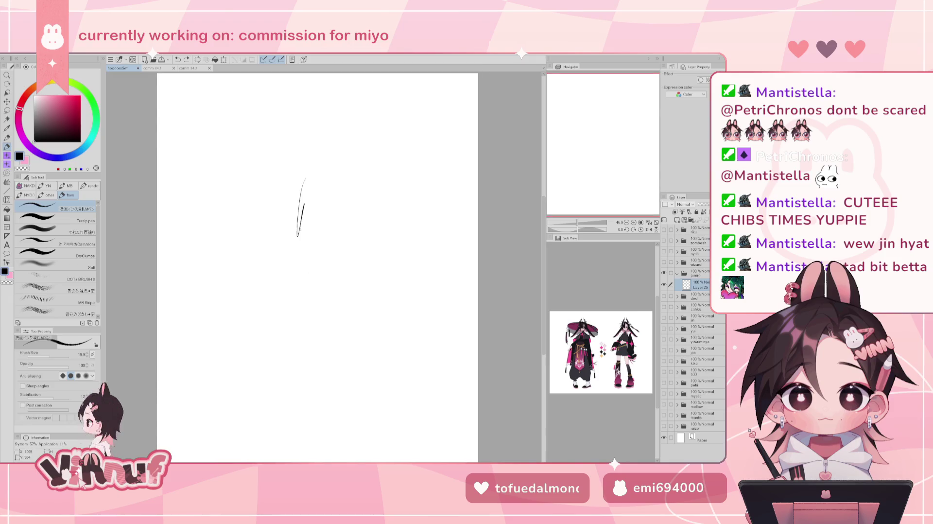
key(ctrl+z)
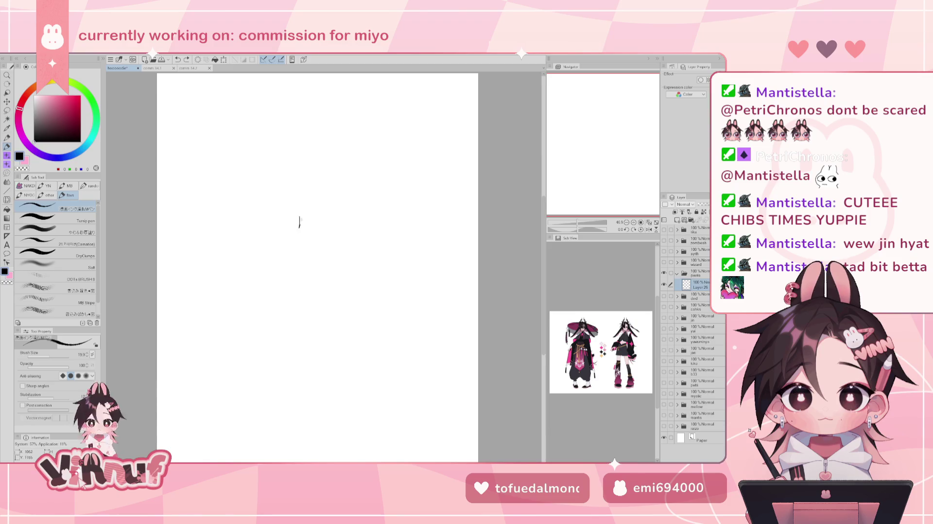
drag(301, 209, 305, 223)
key(ctrl+z)
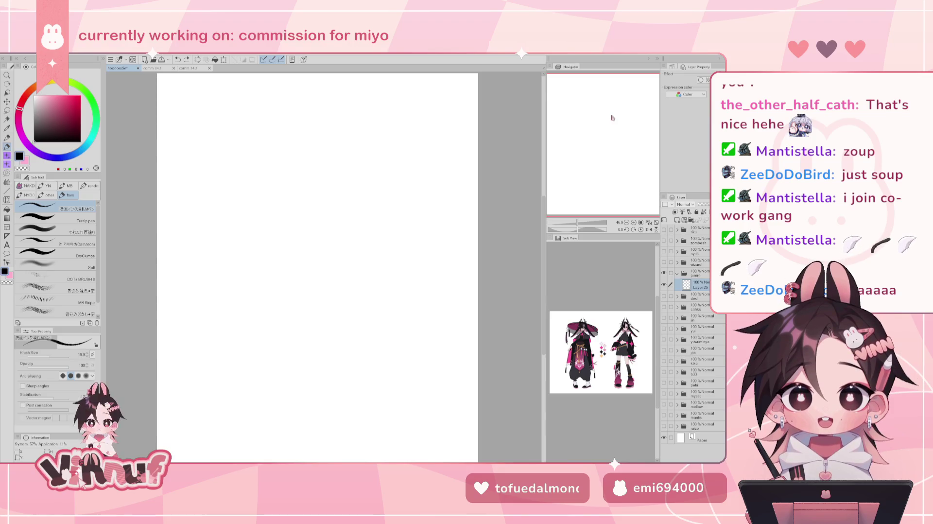
click(649, 222)
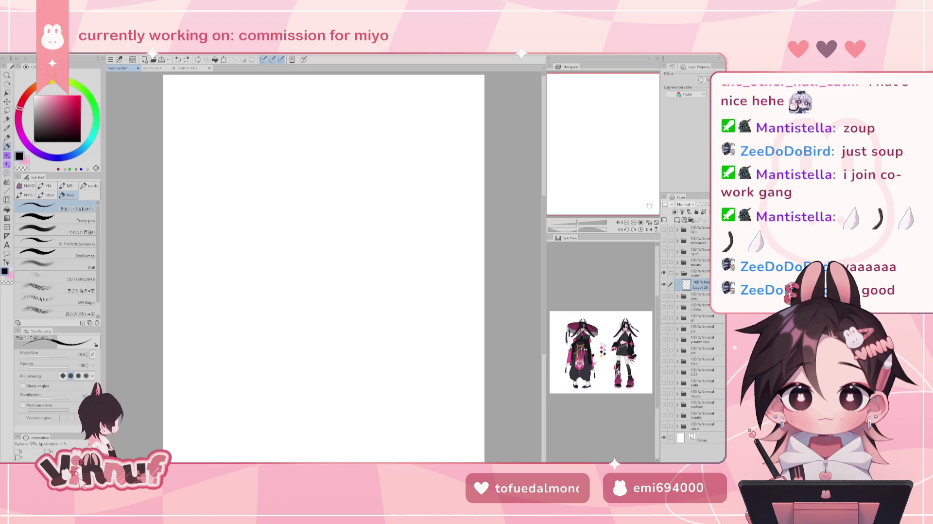
drag(322, 173, 316, 253)
key(ctrl+z)
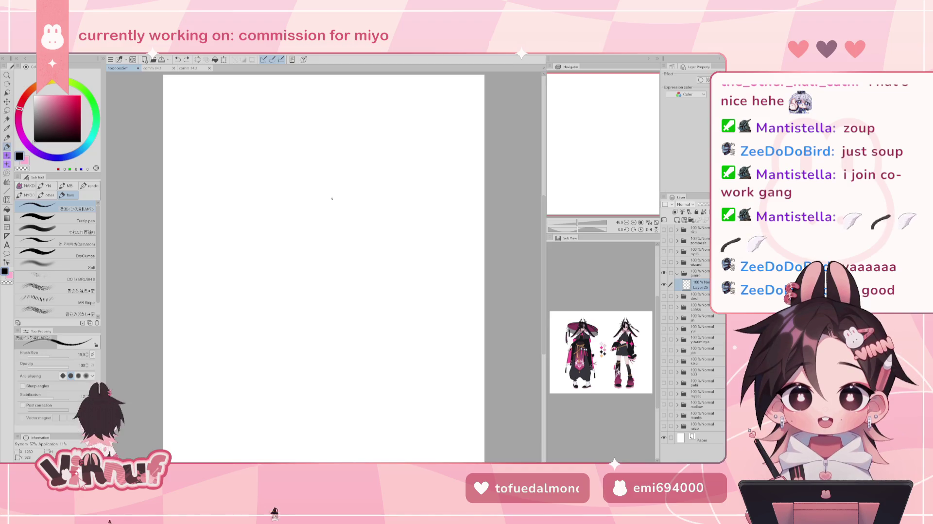
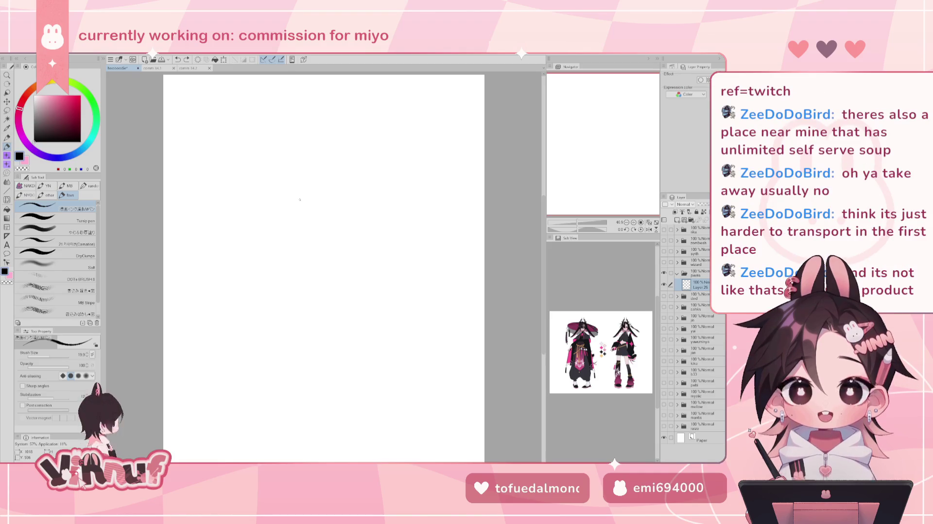
Draw one short left head curve above the centre, undoing the rejected attempts
drag(323, 185, 322, 219)
key(ctrl+z)
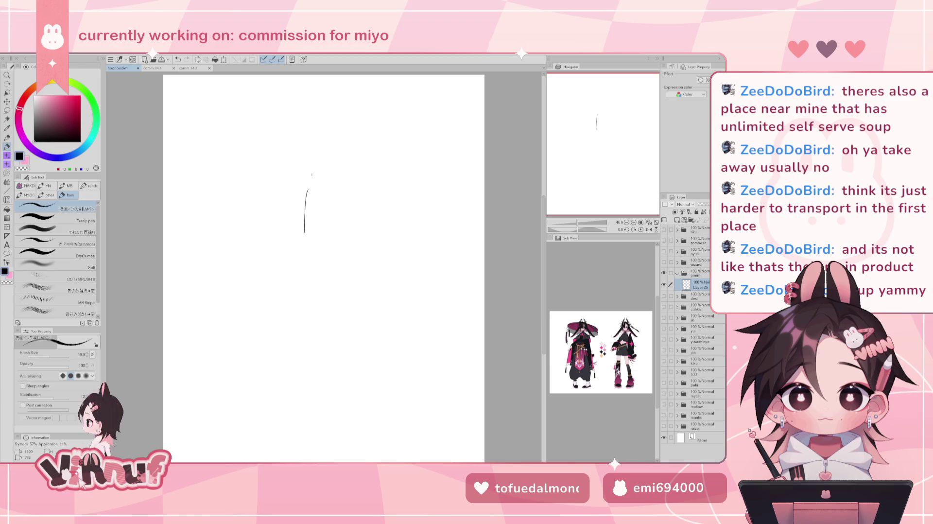
key(ctrl+z)
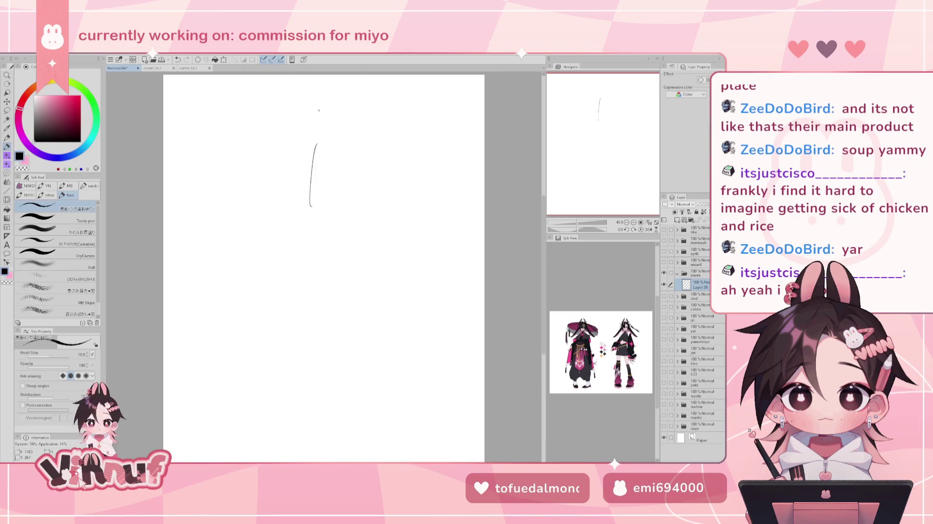
key(ctrl+z)
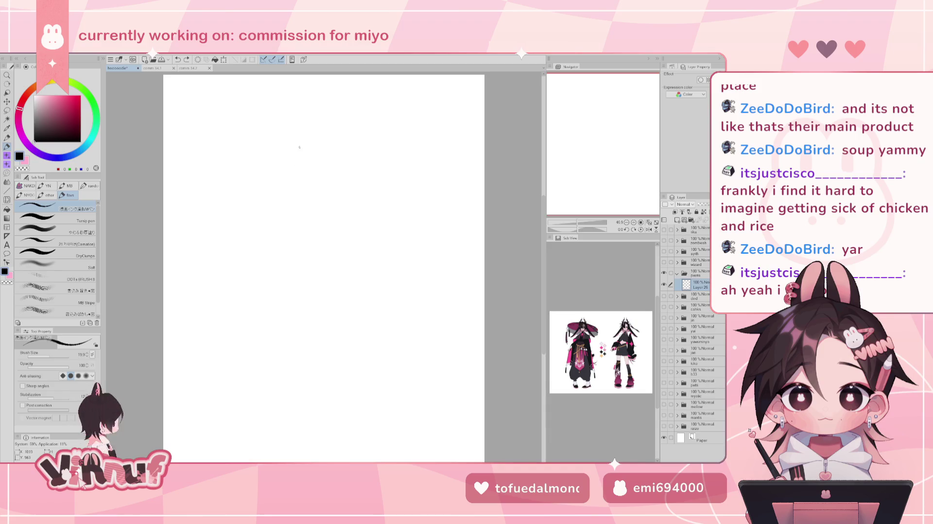
key(ctrl+z)
drag(305, 174, 307, 140)
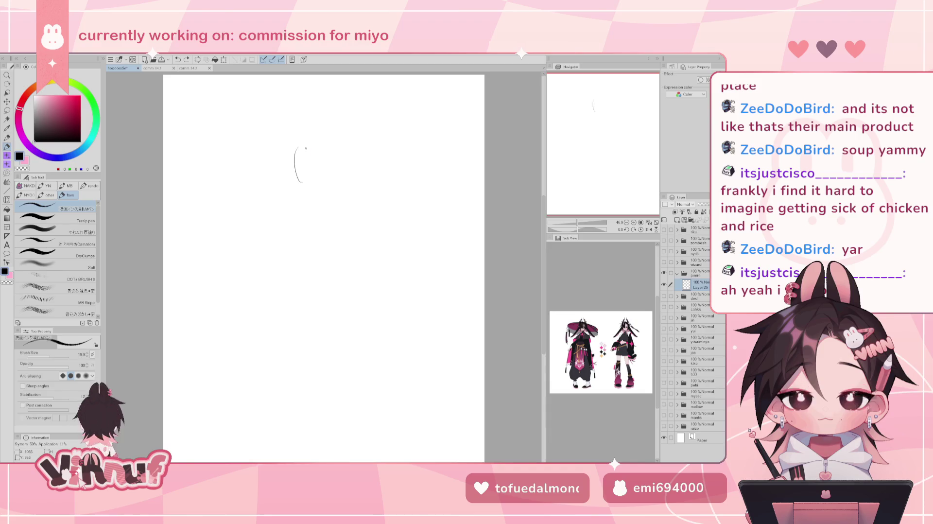
Draw the oval head outline, redrawing its right side further right
key(ctrl+z)
mouse_move(305, 173)
mouse_down()
mouse_move(307, 141)
mouse_move(324, 178)
mouse_move(305, 170)
mouse_up()
key(ctrl+z)
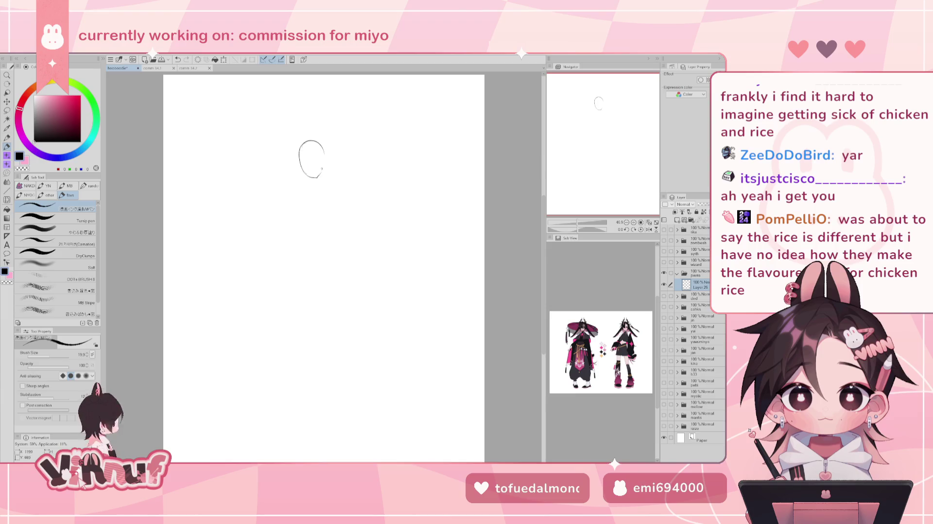
key(ctrl+z)
drag(325, 151, 321, 182)
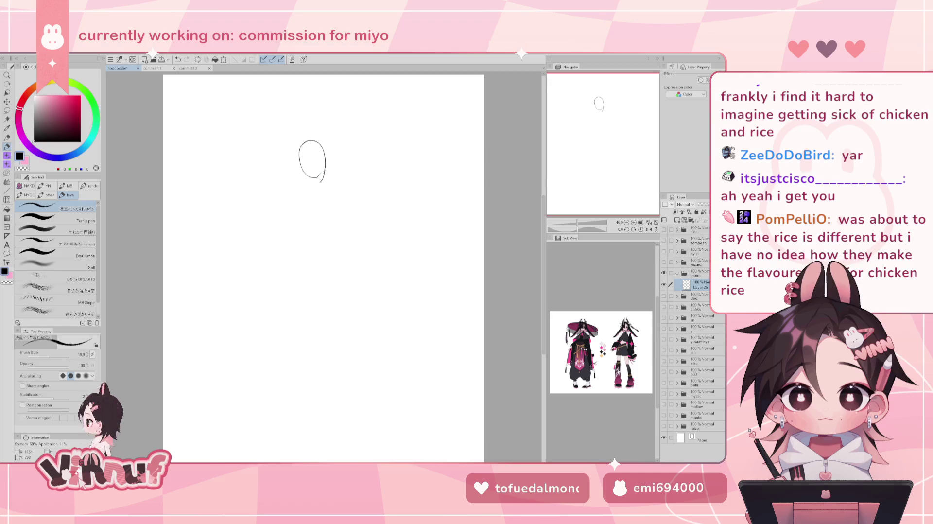
Switch through Eraser and Pen, then nudge the oval head with Liquify
key(e)
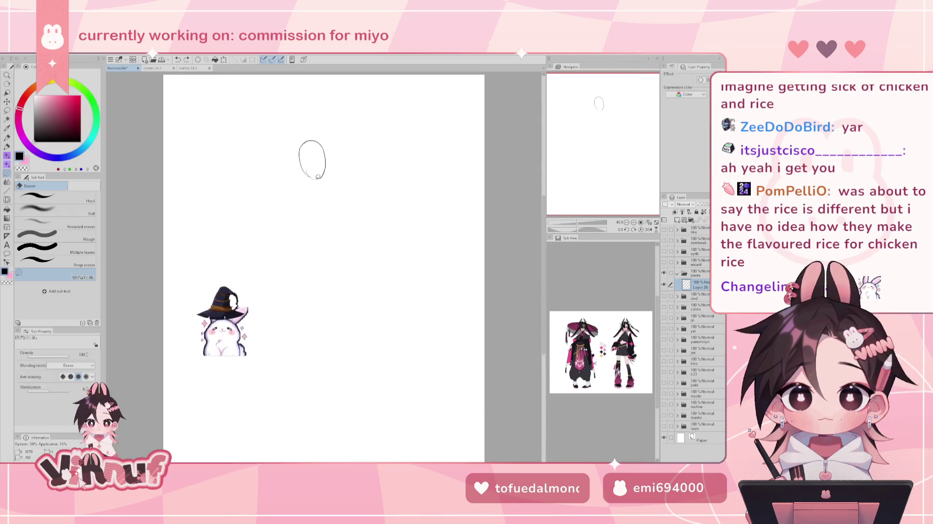
key(p)
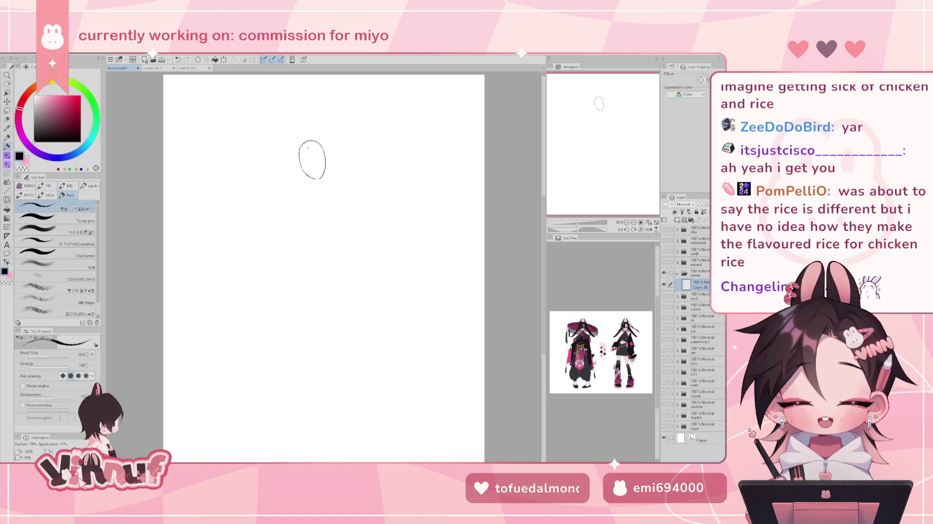
key(j)
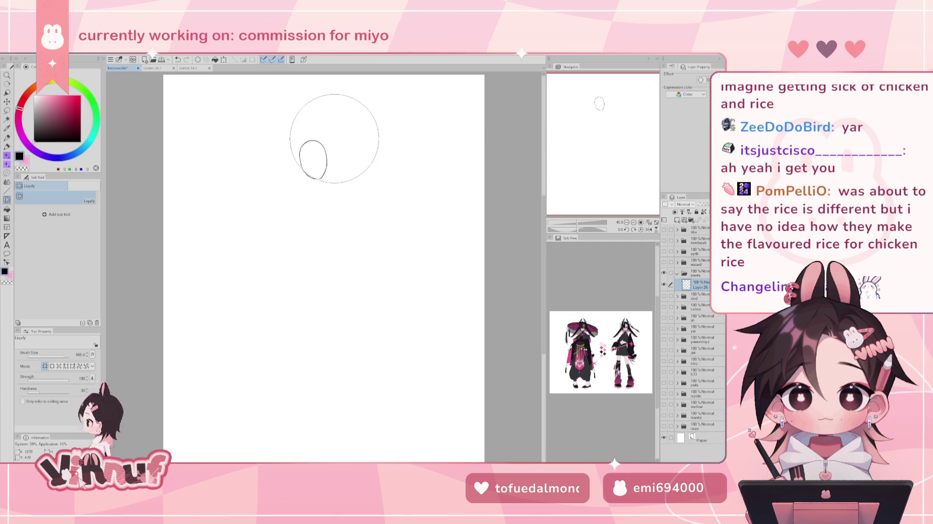
drag(335, 140, 335, 137)
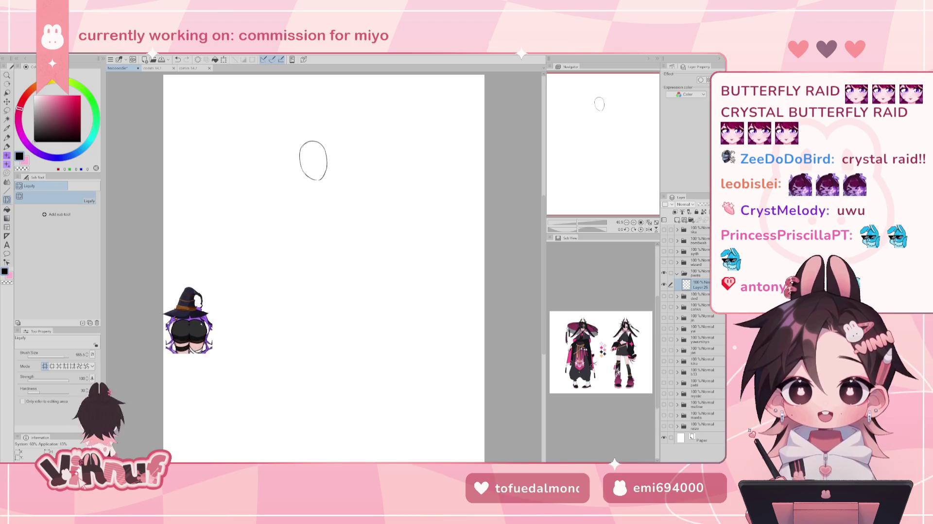
Switch to the finished horned, purple-haired chibi illustration document
click(152, 68)
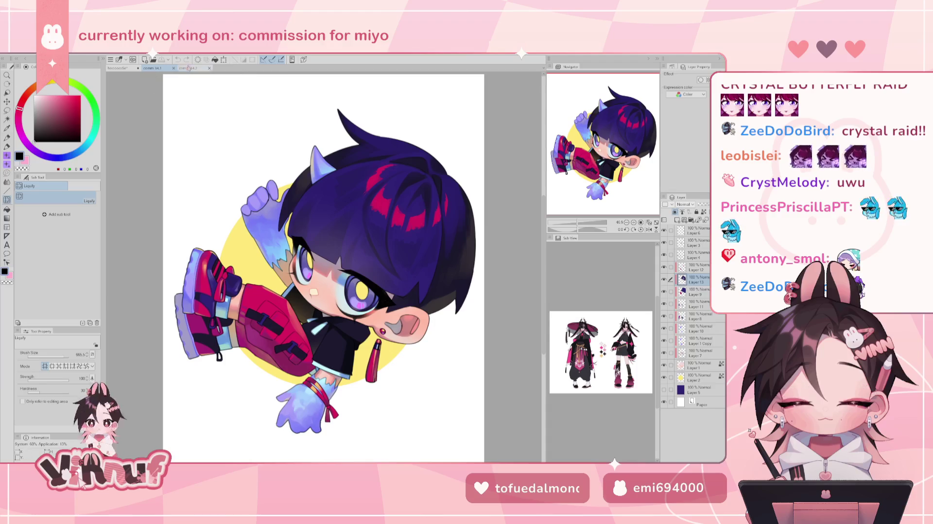
click(154, 68)
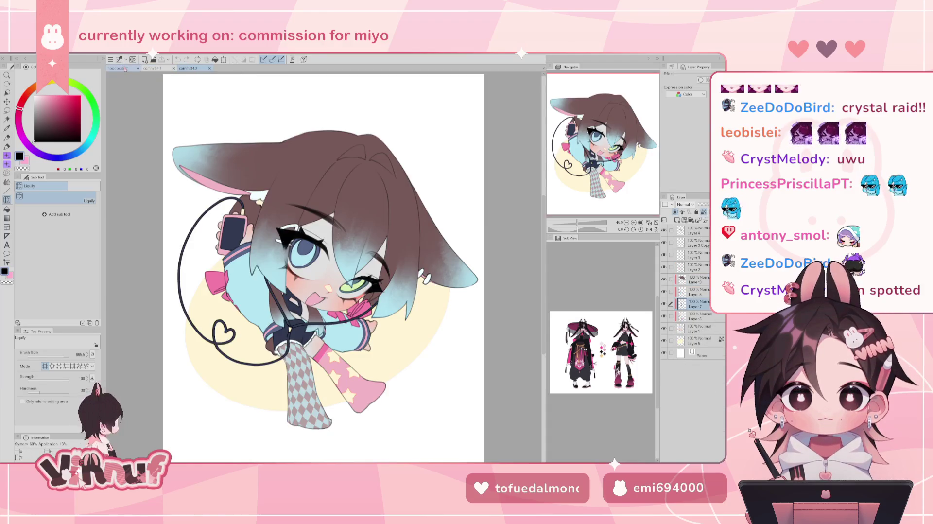
click(124, 68)
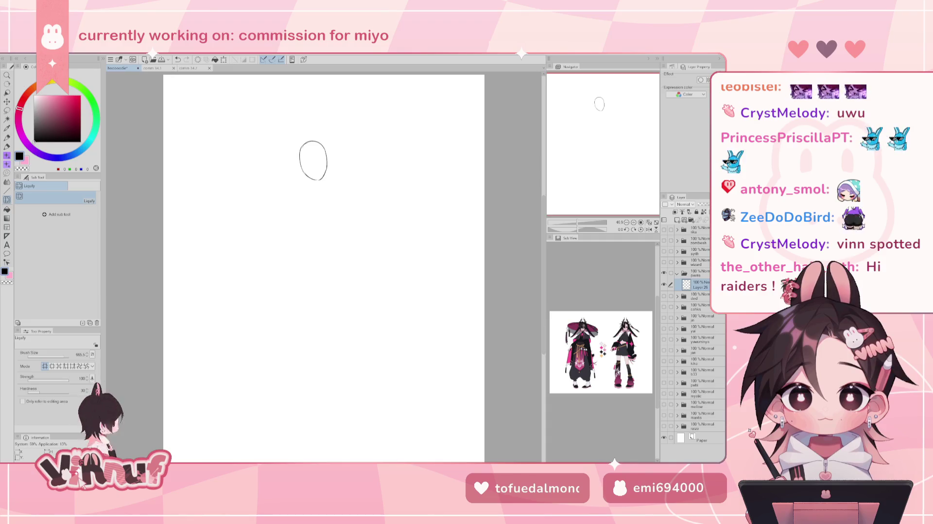
Shift the canvas view higher, reselect the pen, and open the File menu
drag(603, 111, 611, 104)
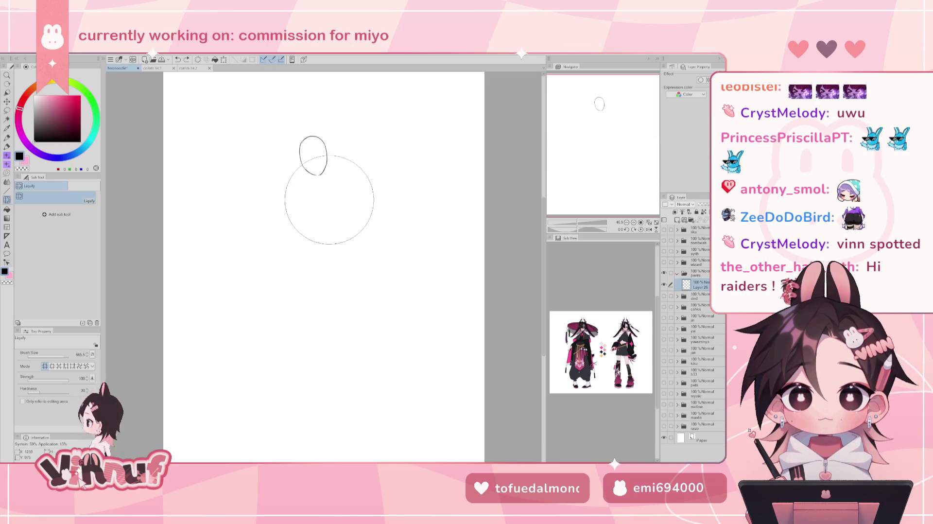
key(p)
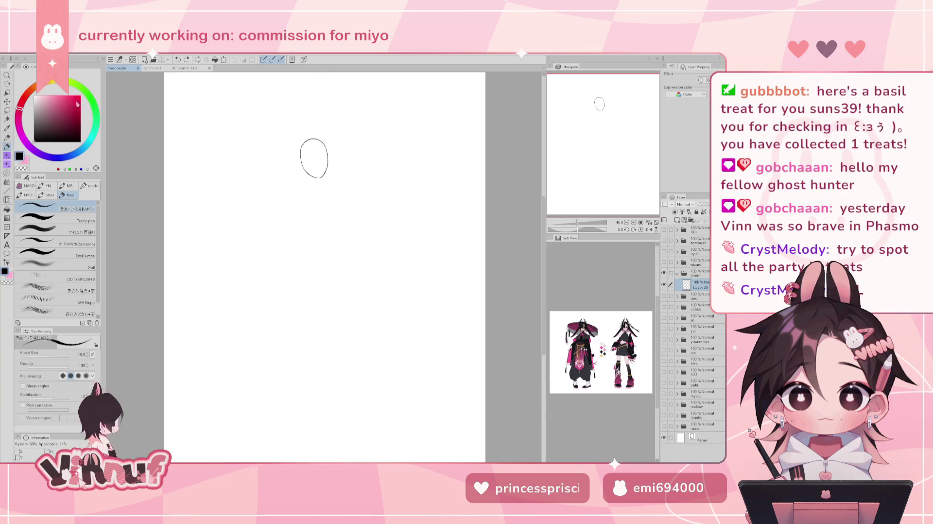
click(8, 57)
Open the colourful chibi sketch sheet and pan over its top-left and bottom-left drawings
click(90, 68)
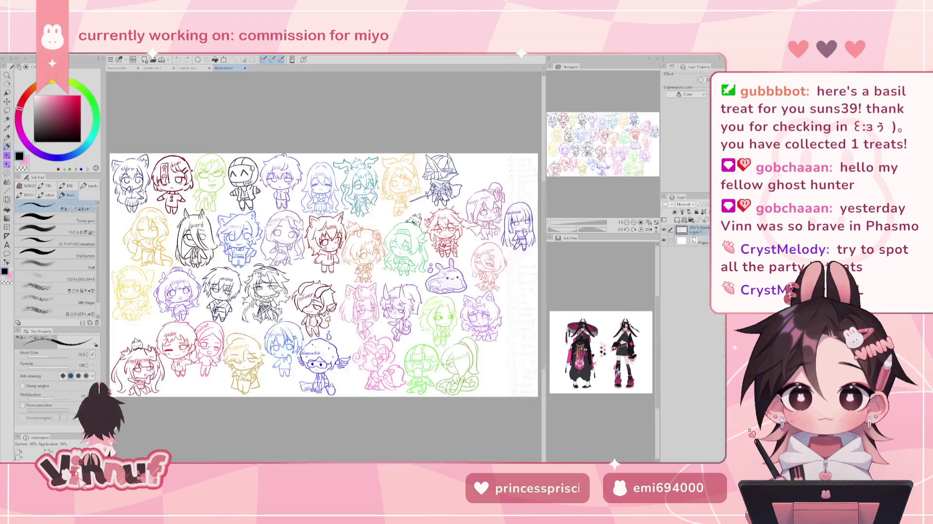
scroll(257, 272, up, 2)
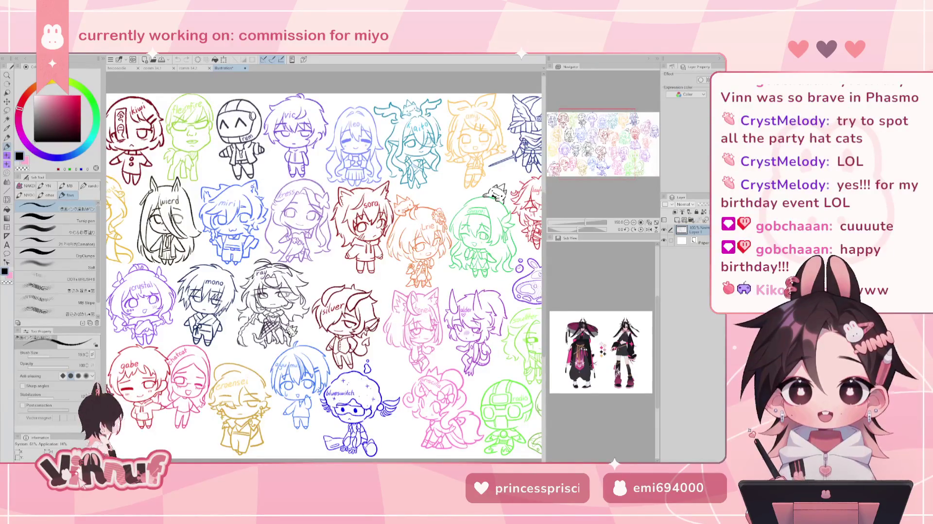
drag(321, 277, 414, 302)
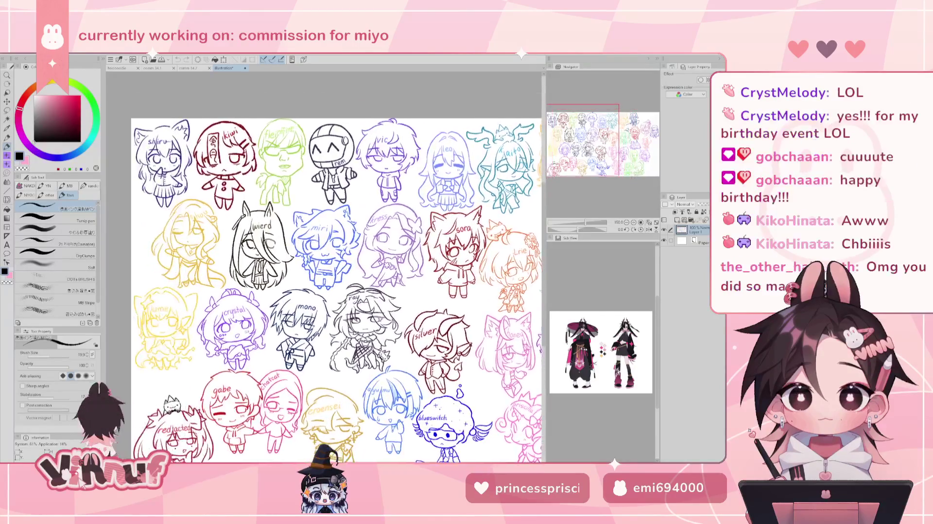
scroll(336, 267, down, 3)
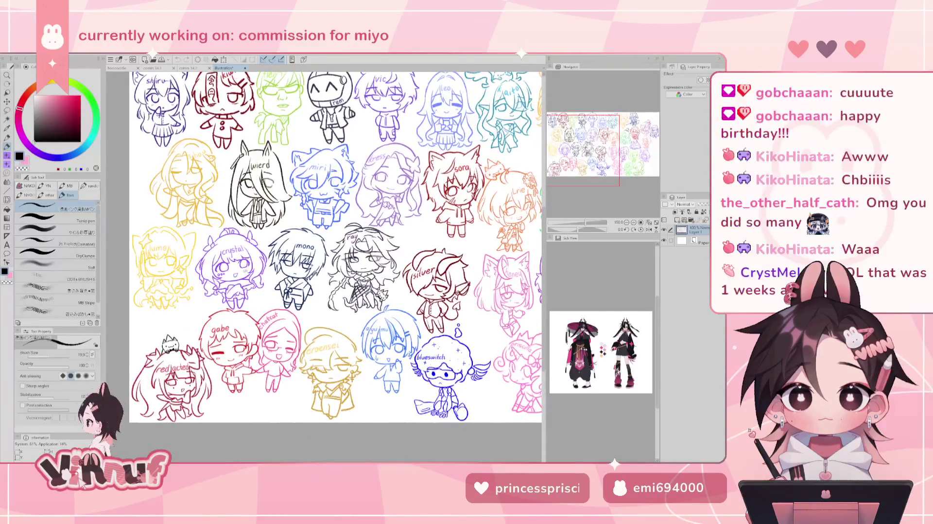
drag(243, 292, 502, 140)
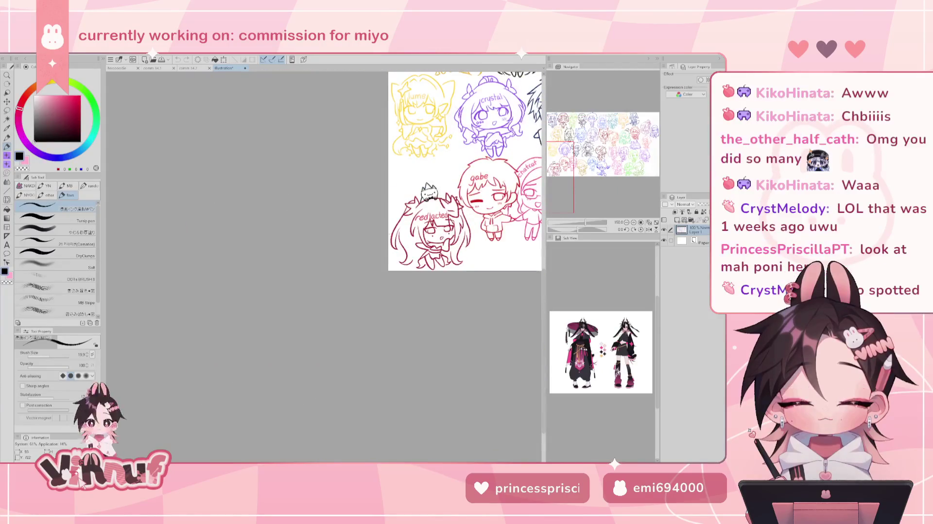
scroll(479, 184, up, 2)
scroll(479, 183, up, 2)
mouse_move(384, 219)
mouse_down()
mouse_move(292, 214)
mouse_move(296, 270)
mouse_move(233, 267)
mouse_move(258, 335)
mouse_up()
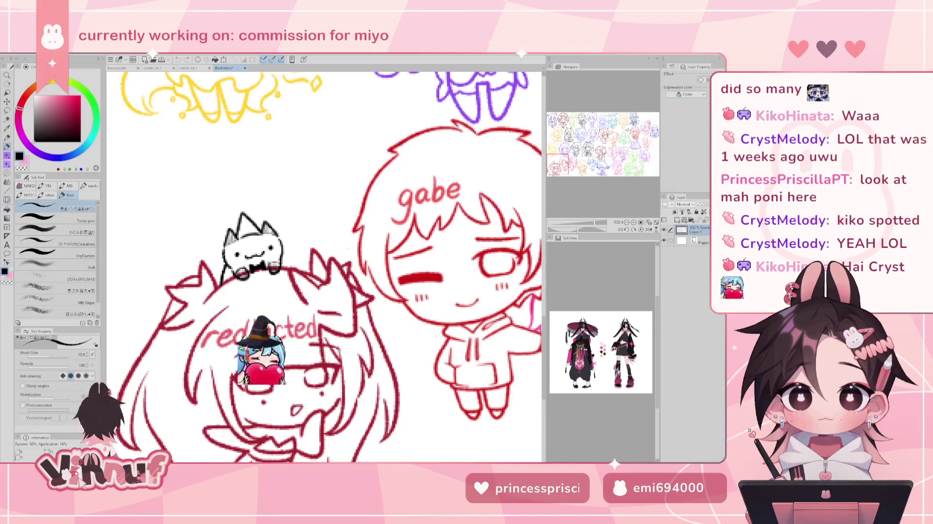
scroll(293, 162, down, 3)
scroll(340, 194, down, 1)
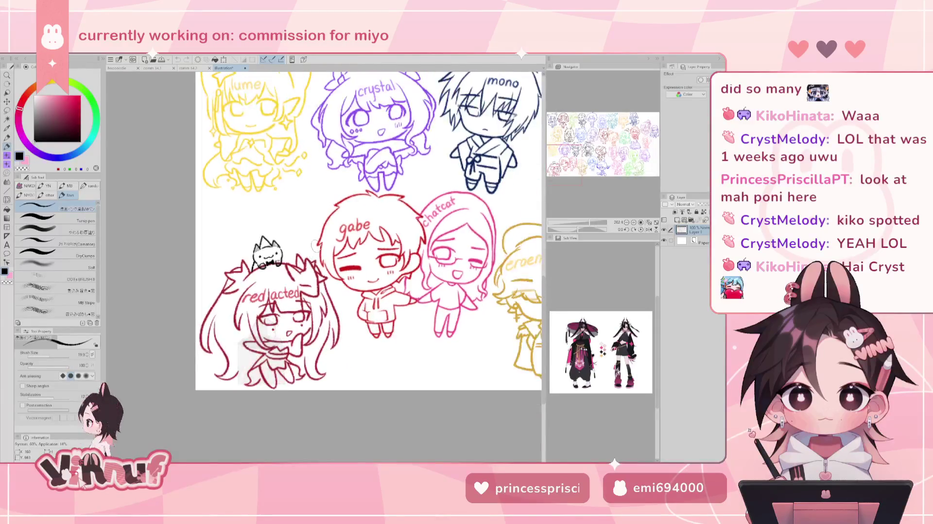
scroll(480, 254, down, 1)
scroll(480, 253, down, 1)
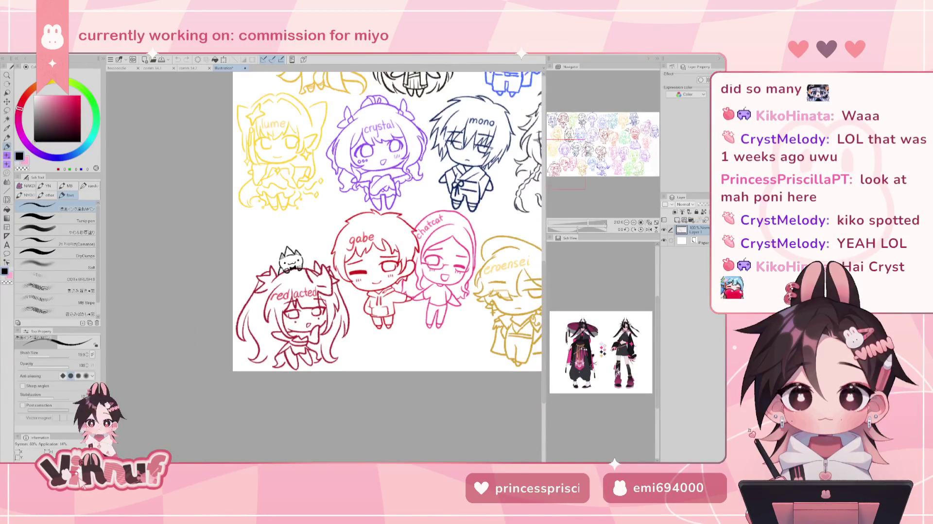
scroll(481, 253, down, 1)
scroll(480, 254, down, 2)
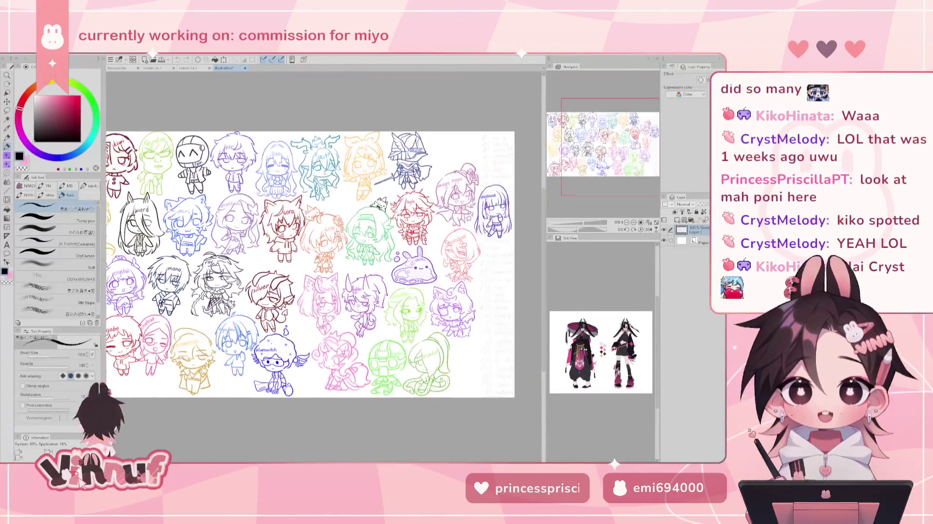
scroll(324, 285, up, 2)
scroll(373, 214, up, 1)
scroll(370, 214, up, 2)
scroll(366, 213, up, 1)
scroll(364, 213, up, 2)
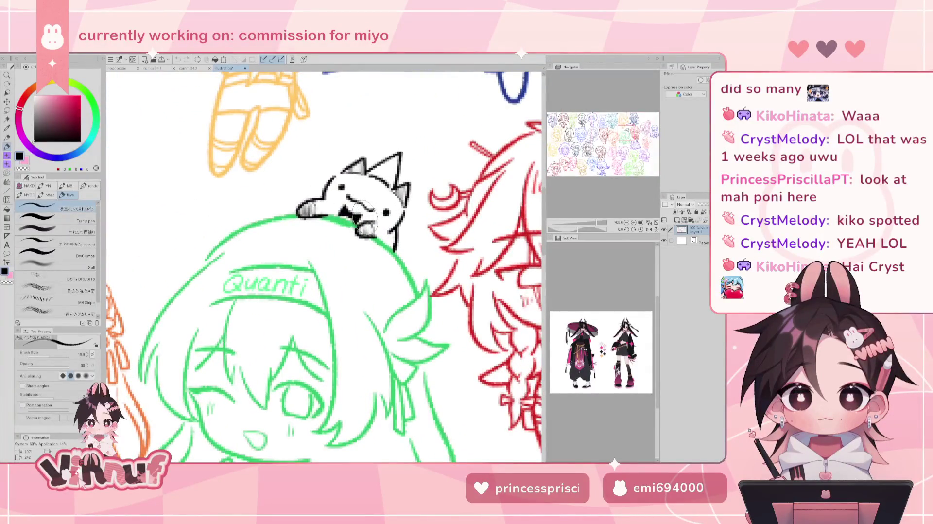
scroll(364, 215, down, 1)
scroll(363, 215, down, 1)
scroll(364, 214, down, 1)
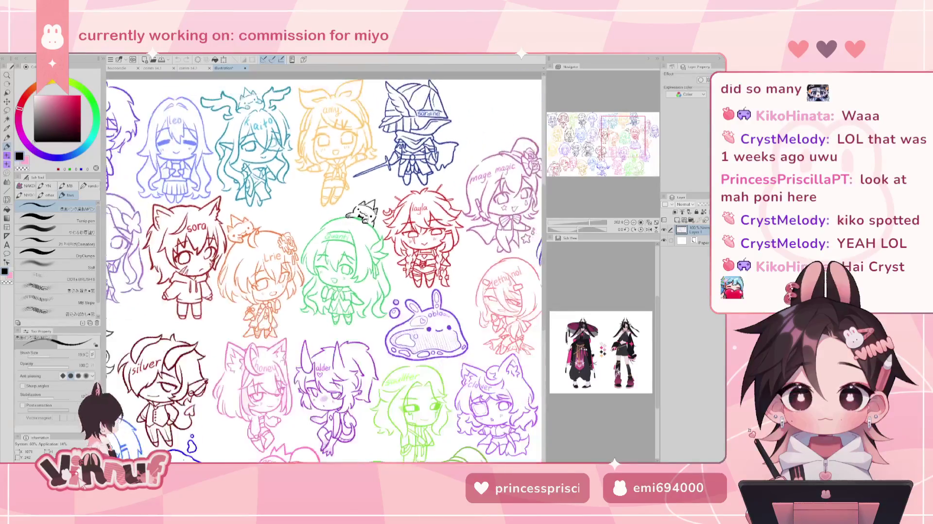
scroll(364, 214, down, 1)
scroll(363, 214, down, 1)
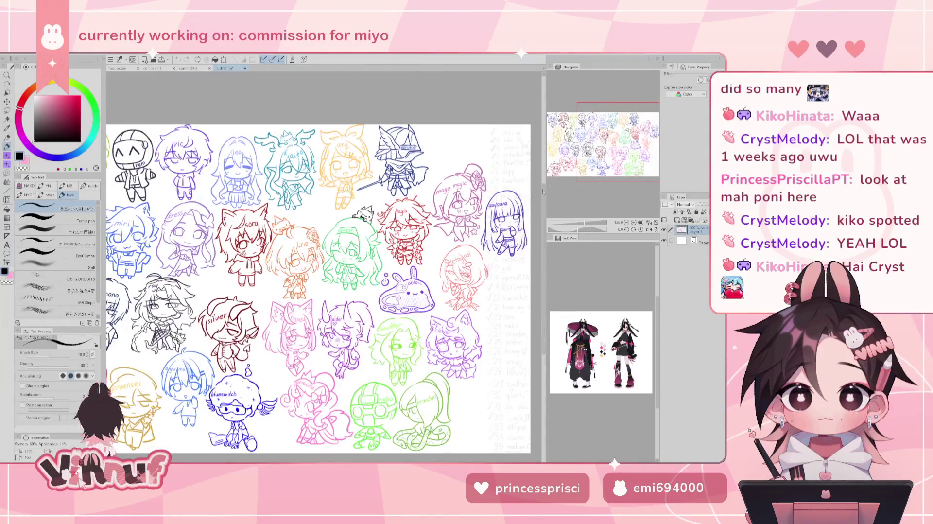
mouse_move(316, 243)
mouse_down()
mouse_move(326, 229)
mouse_move(379, 228)
mouse_move(367, 238)
mouse_move(381, 246)
mouse_up()
mouse_move(321, 243)
mouse_down()
mouse_move(357, 252)
mouse_move(411, 246)
mouse_move(282, 236)
mouse_move(252, 270)
mouse_up()
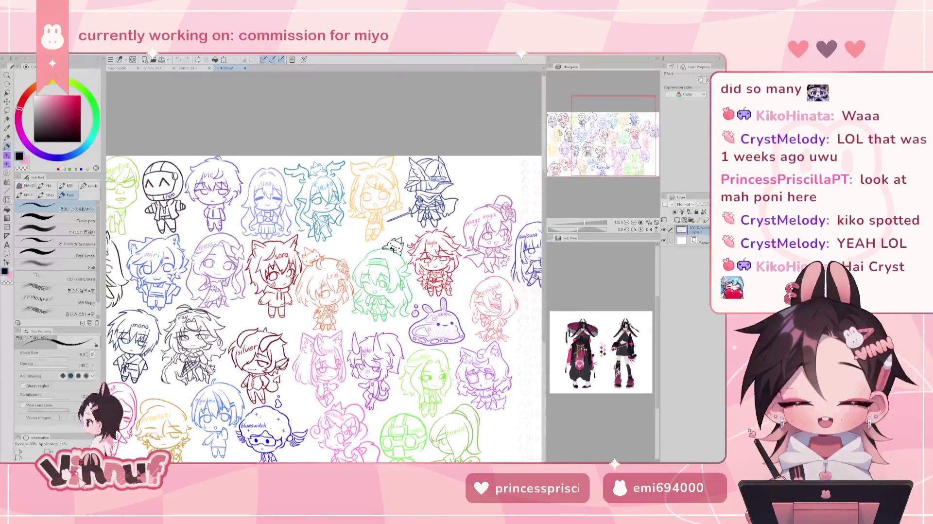
scroll(319, 204, up, 1)
scroll(319, 204, up, 1)
scroll(318, 204, up, 1)
scroll(319, 204, up, 1)
scroll(319, 144, up, 1)
scroll(300, 146, up, 1)
scroll(300, 147, up, 1)
scroll(300, 148, up, 1)
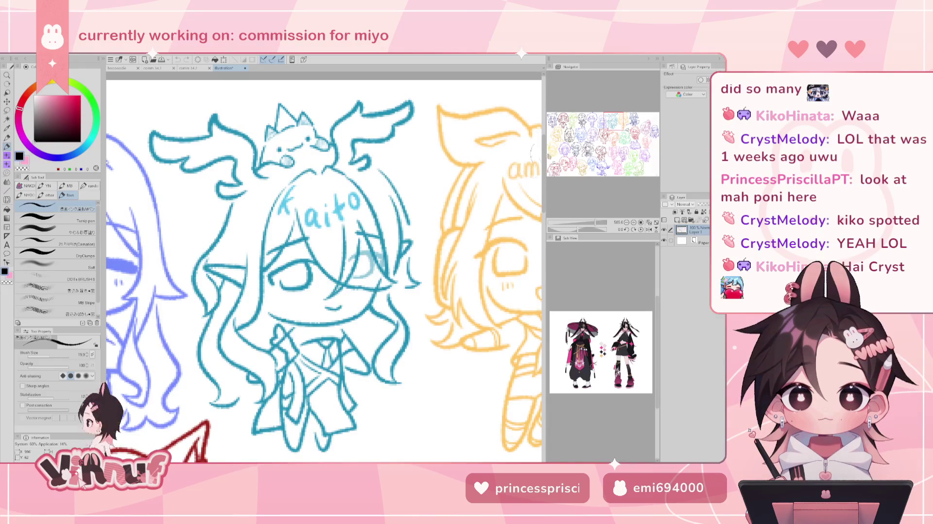
drag(522, 170, 434, 240)
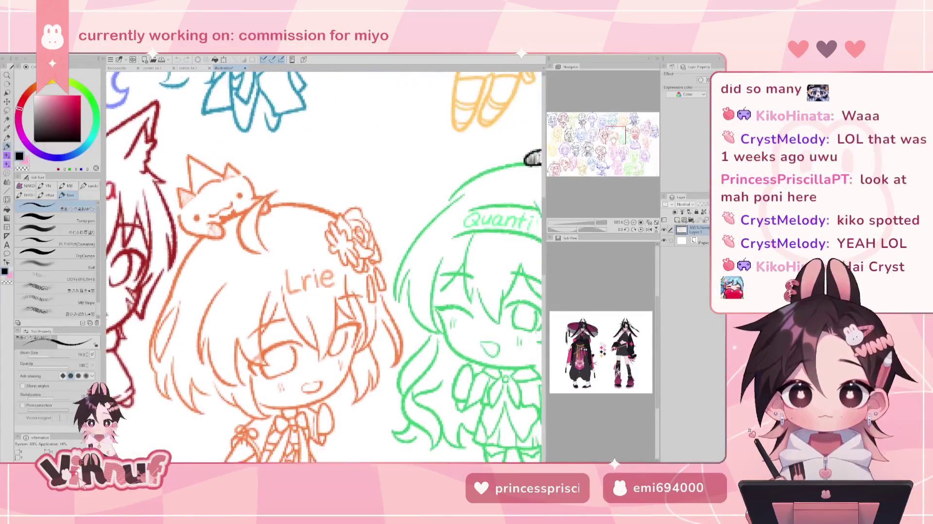
scroll(434, 240, down, 3)
scroll(434, 240, down, 3)
scroll(434, 239, down, 3)
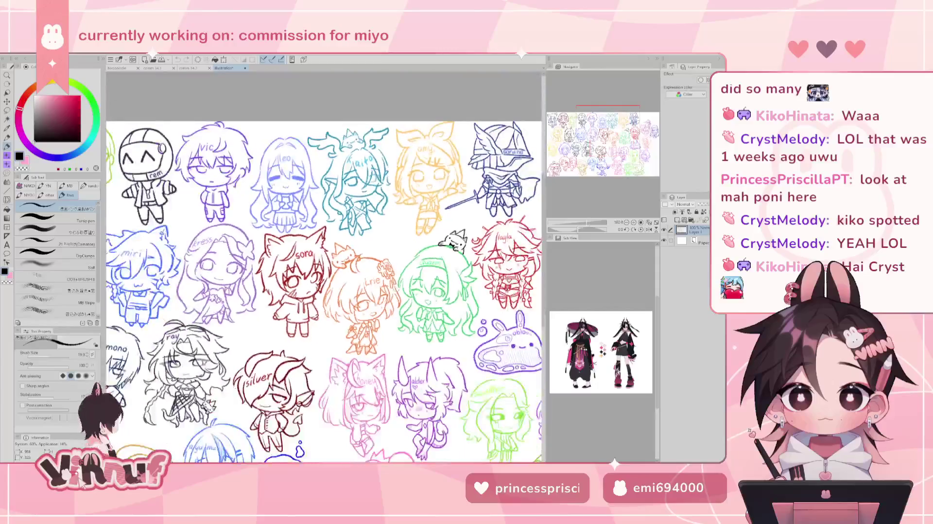
scroll(434, 239, down, 2)
scroll(418, 311, down, 2)
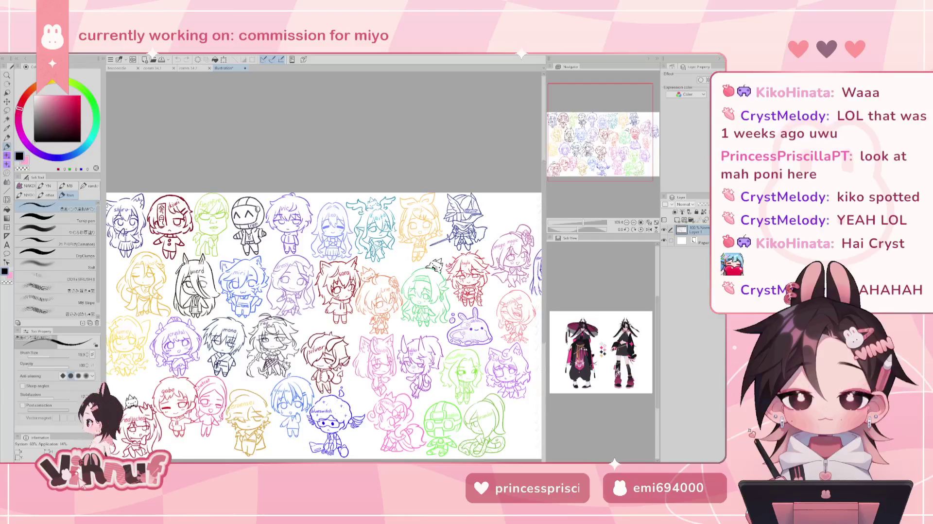
mouse_move(323, 311)
mouse_down()
mouse_move(315, 279)
mouse_move(330, 268)
mouse_move(255, 271)
mouse_up()
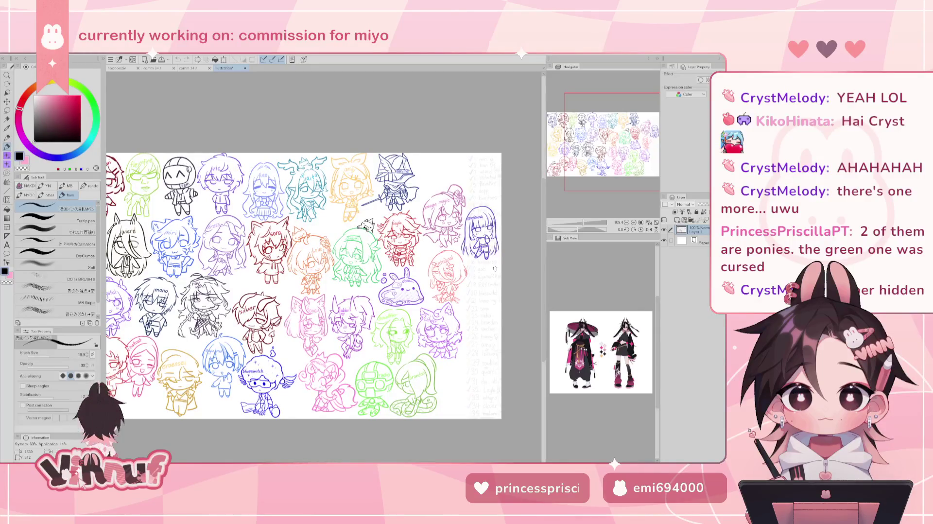
scroll(407, 316, up, 2)
scroll(407, 315, up, 2)
scroll(407, 316, up, 1)
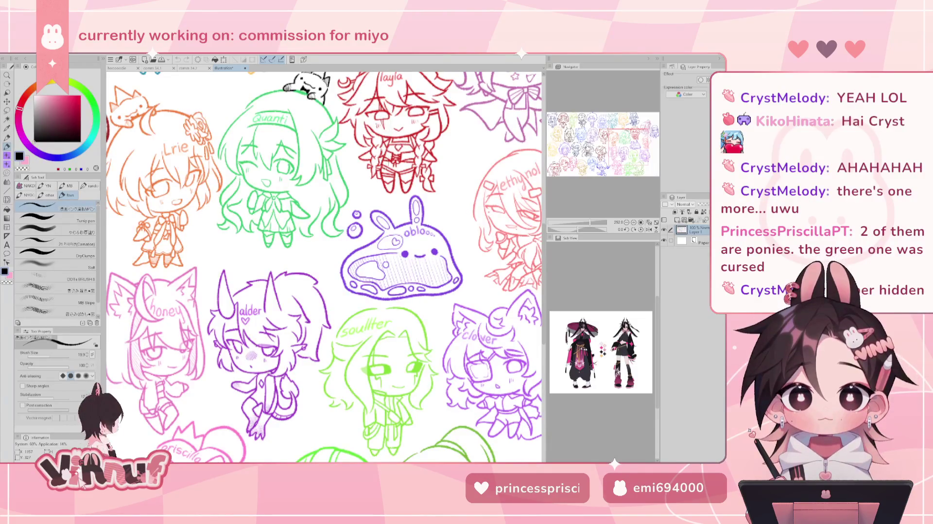
scroll(324, 219, down, 3)
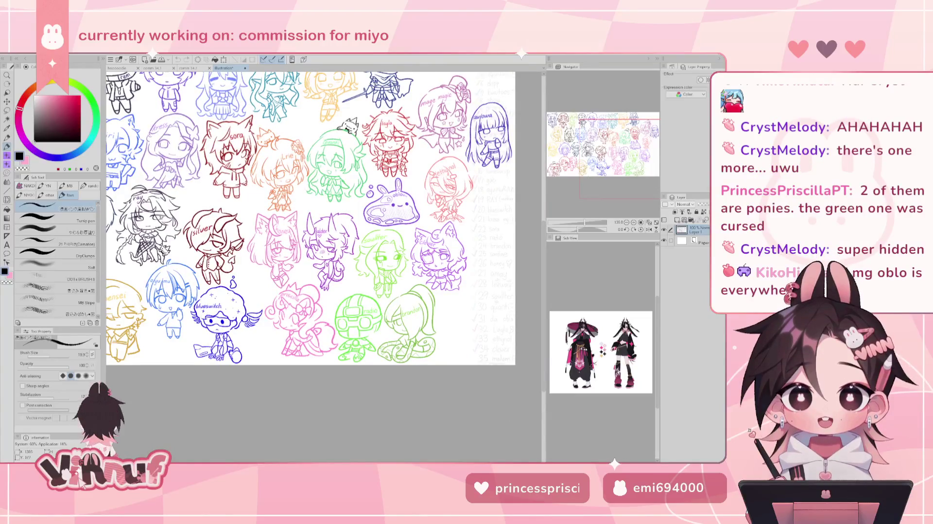
drag(200, 230, 418, 374)
scroll(289, 220, up, 1)
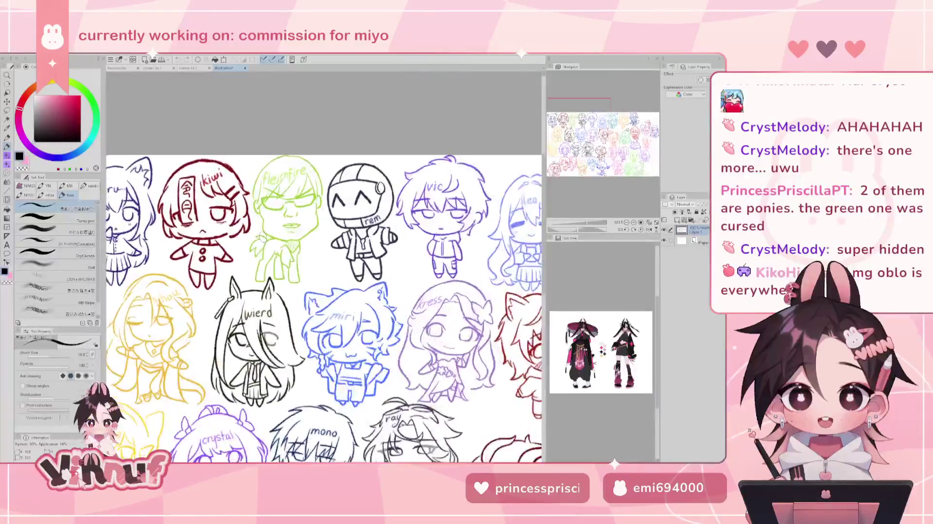
scroll(289, 220, up, 2)
scroll(291, 223, up, 2)
scroll(291, 222, down, 2)
scroll(290, 224, down, 1)
scroll(291, 225, down, 1)
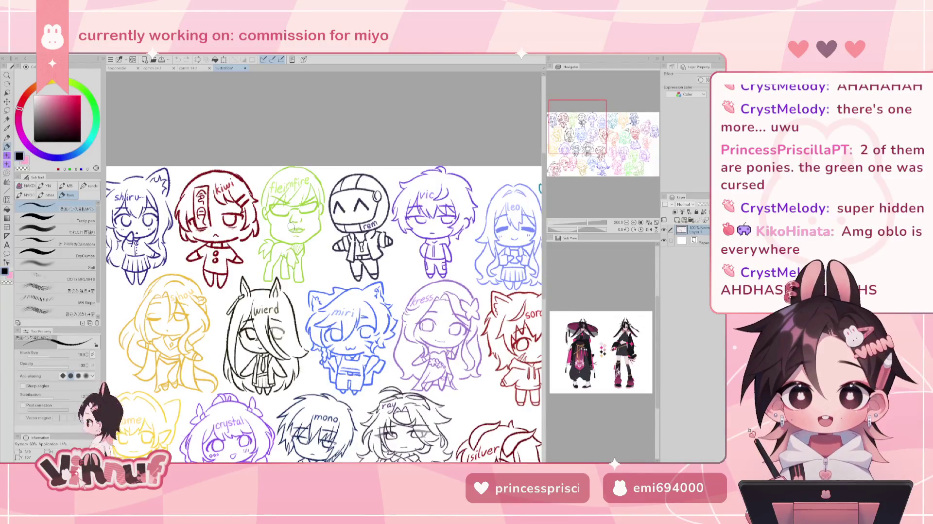
scroll(290, 226, down, 2)
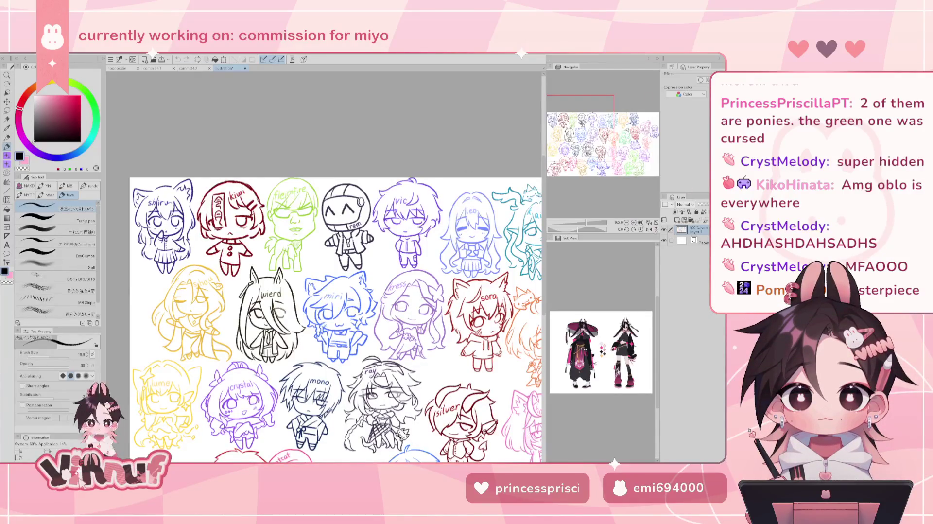
mouse_move(340, 292)
mouse_down()
mouse_move(241, 170)
mouse_move(283, 183)
mouse_up()
scroll(341, 325, up, 2)
scroll(340, 326, up, 2)
scroll(340, 326, up, 2)
scroll(340, 326, up, 2)
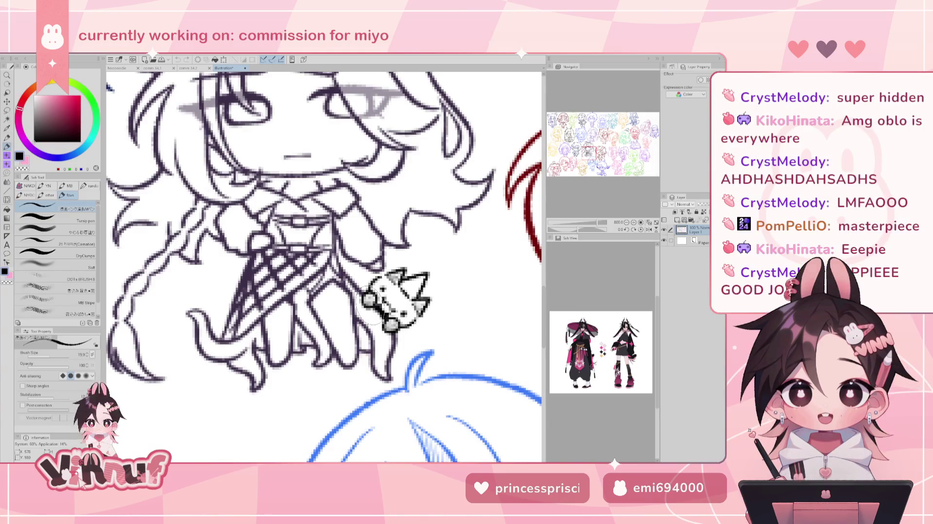
scroll(369, 304, down, 1)
scroll(370, 305, down, 2)
scroll(372, 305, down, 2)
scroll(375, 305, down, 1)
scroll(371, 305, down, 3)
scroll(372, 305, up, 1)
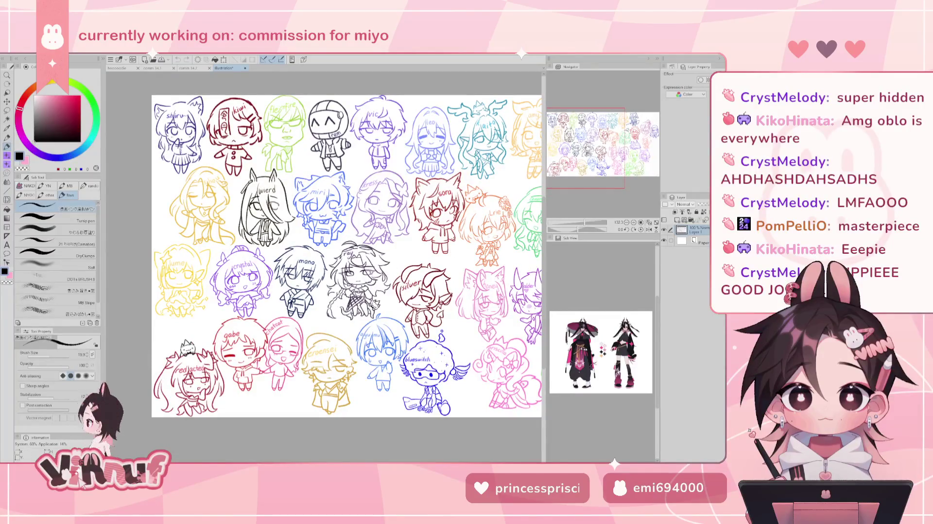
scroll(340, 252, right, 1)
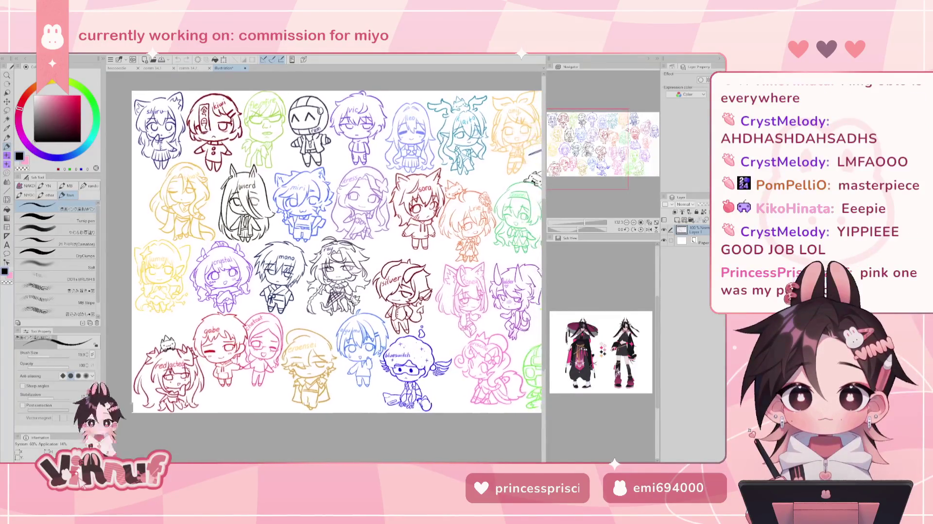
scroll(340, 252, right, 1)
scroll(323, 252, right, 3)
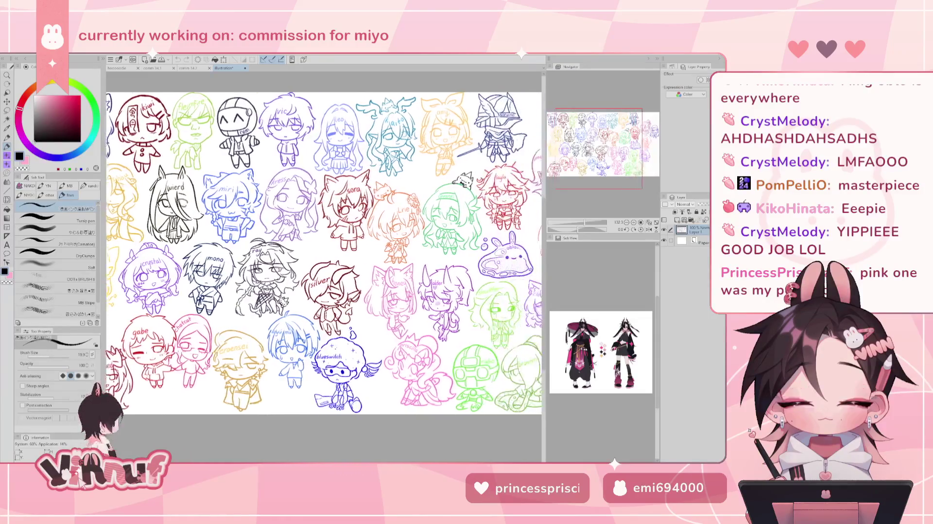
scroll(323, 253, right, 2)
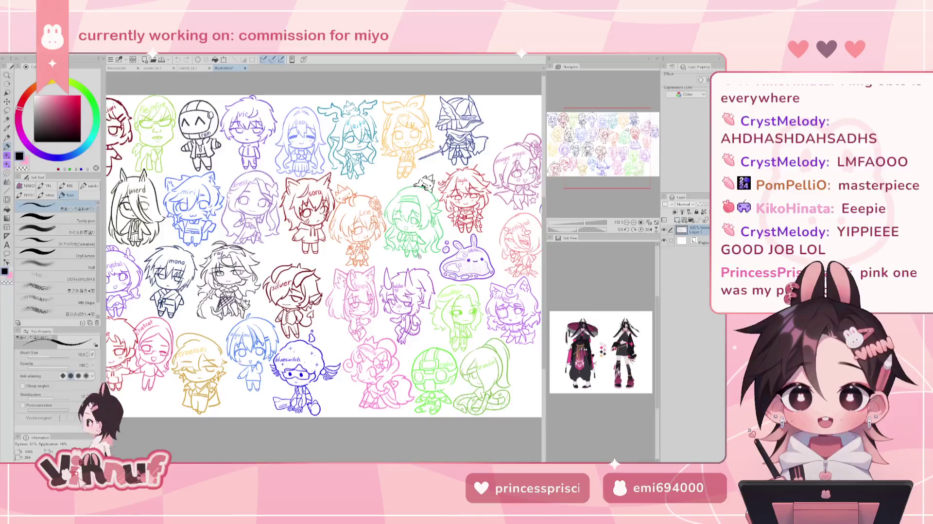
scroll(355, 401, up, 1)
scroll(355, 401, up, 2)
scroll(356, 402, up, 2)
scroll(386, 392, down, 1)
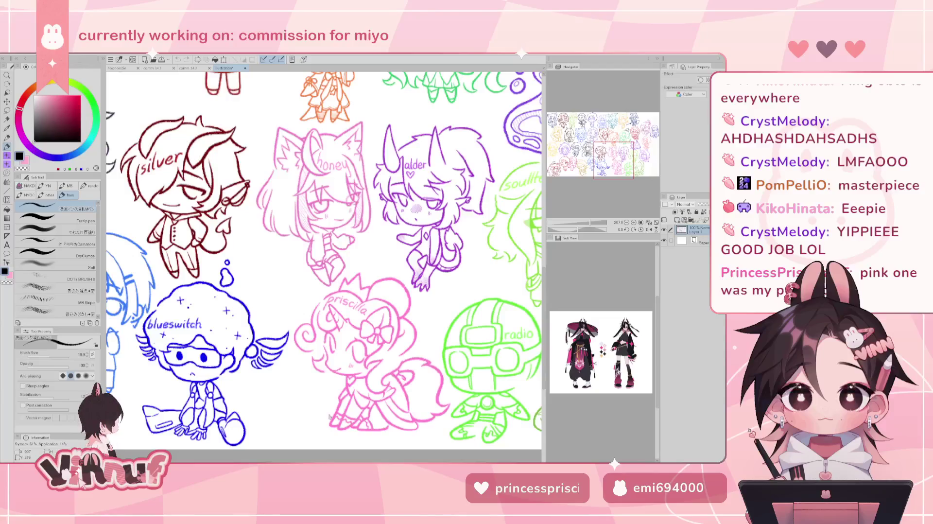
scroll(321, 391, down, 2)
scroll(323, 384, down, 1)
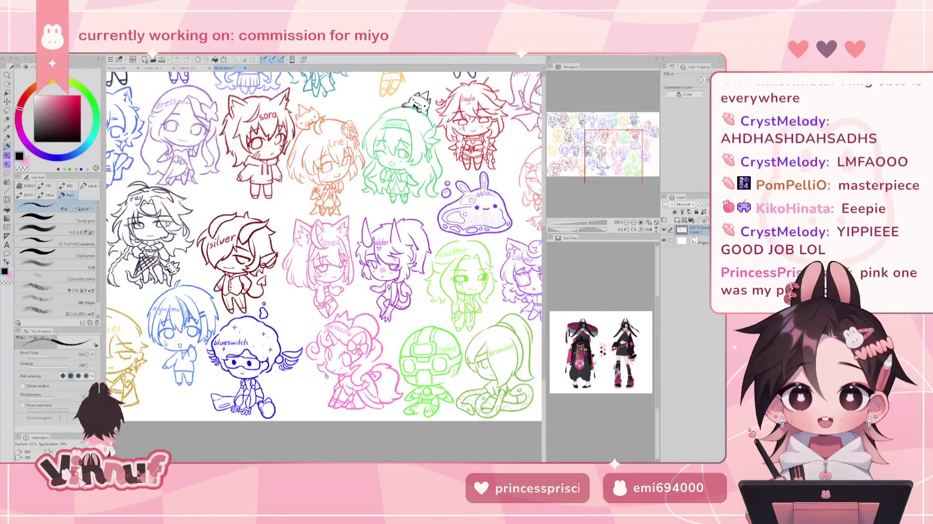
scroll(326, 374, down, 1)
scroll(326, 375, down, 1)
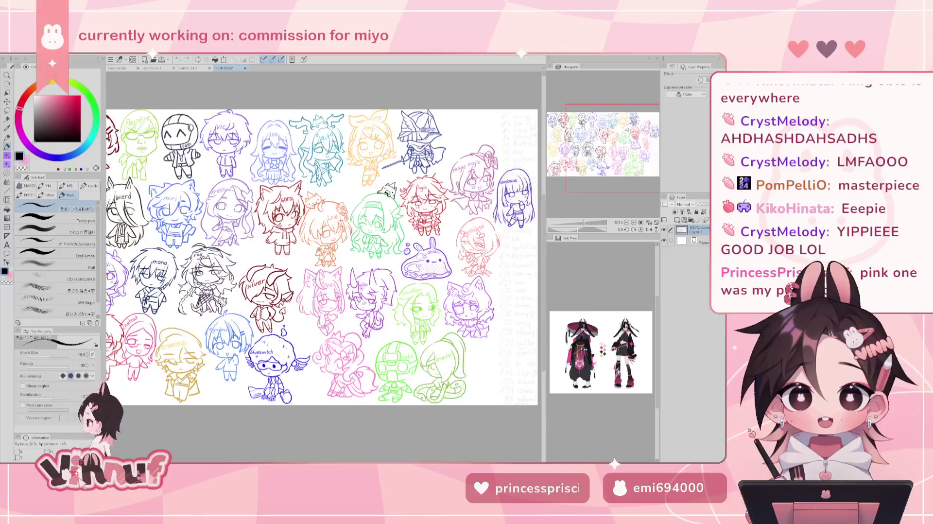
drag(321, 340, 326, 389)
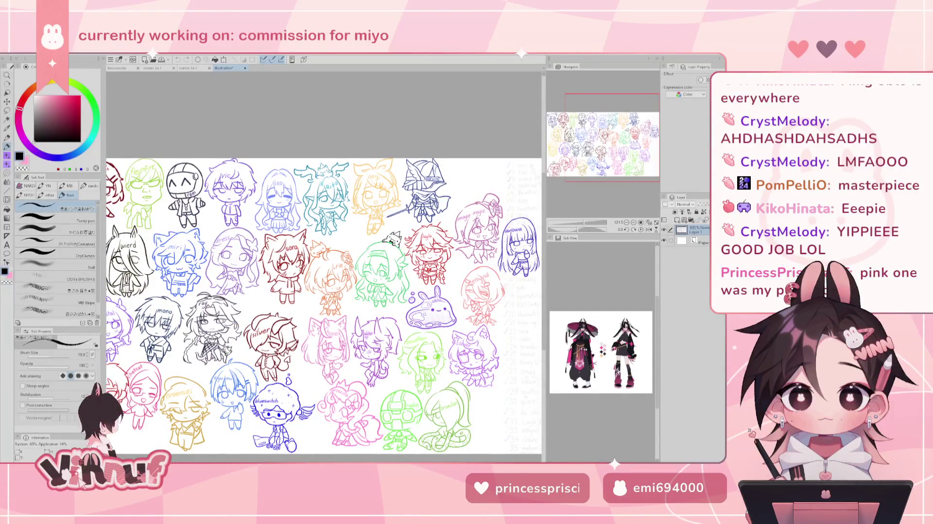
Pan the sketch sheet left, then fit the blank commission canvas in the window
drag(326, 389, 409, 376)
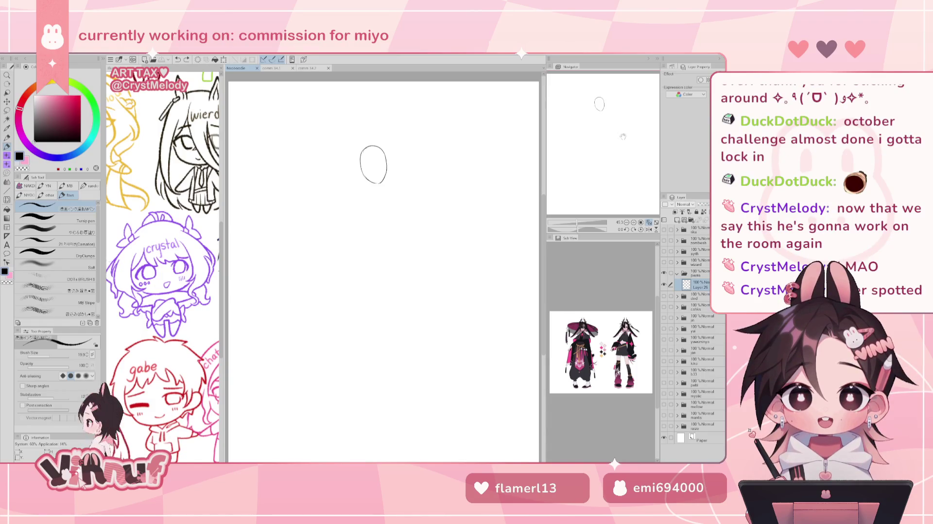
click(649, 222)
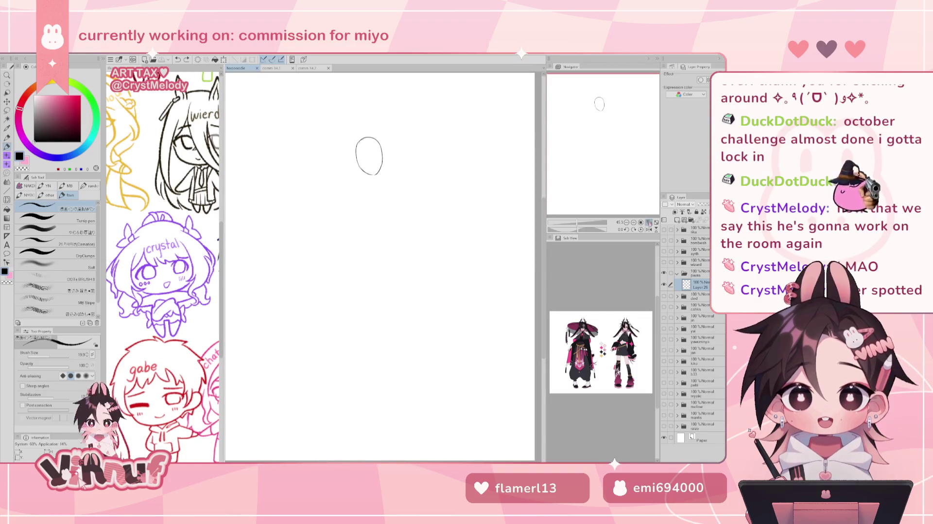
Try a straight line and then a curved shoulder line under the head
drag(341, 200, 399, 183)
key(ctrl+z)
drag(356, 200, 397, 187)
key(ctrl+z)
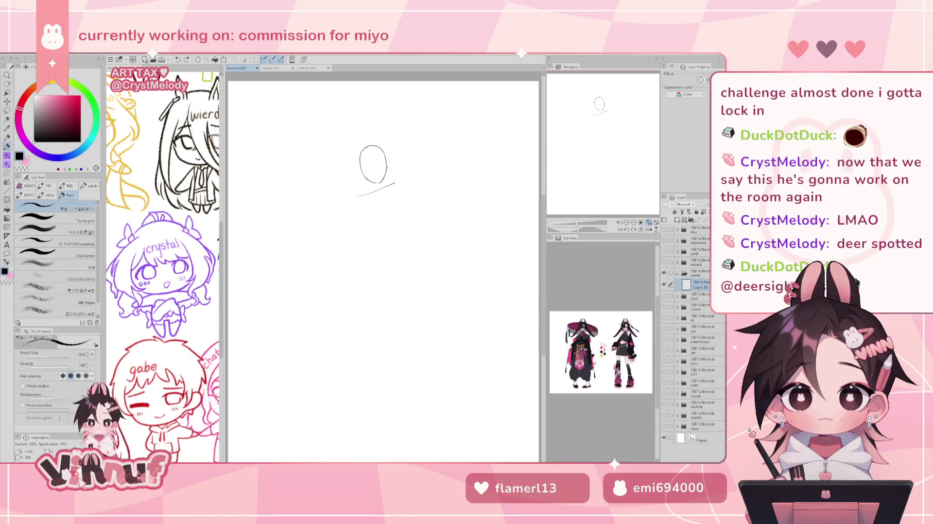
key(ctrl+z)
drag(362, 202, 397, 189)
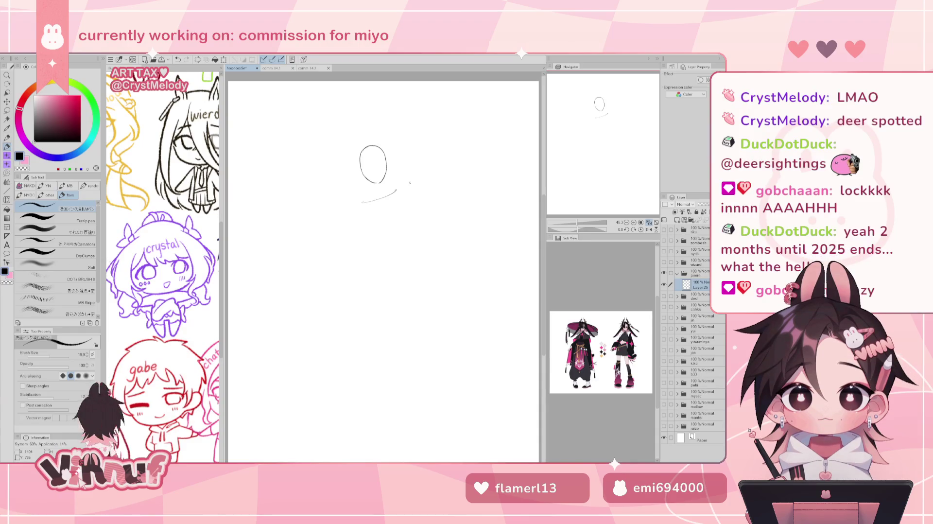
Redraw shorter shoulder and rounder body curves, undoing the lower body strokes
key(ctrl+z)
drag(364, 204, 360, 238)
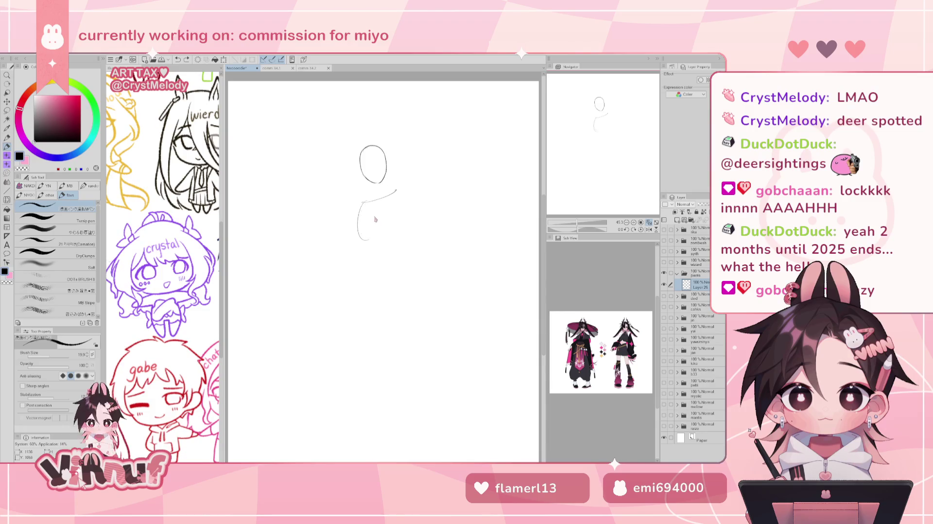
key(ctrl+z)
drag(368, 203, 378, 240)
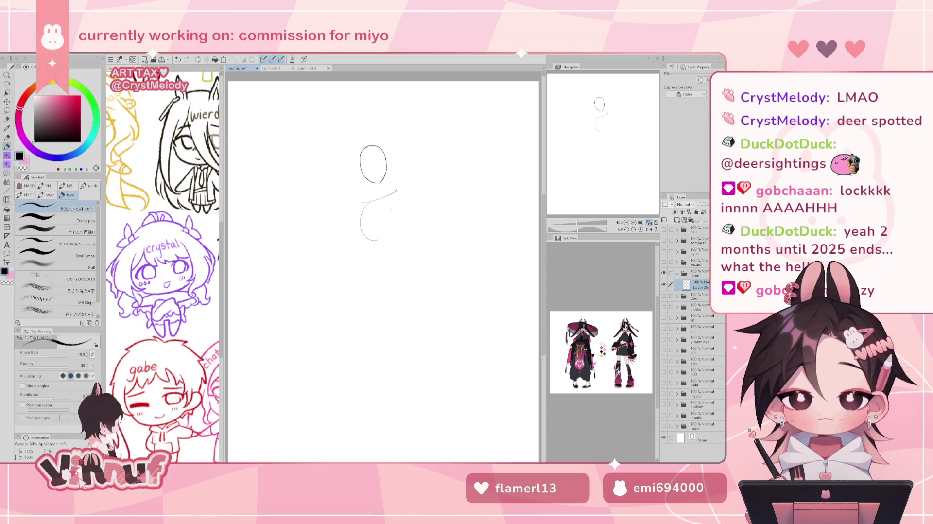
mouse_move(395, 195)
mouse_down()
mouse_move(398, 212)
mouse_move(399, 205)
mouse_up()
key(ctrl+z)
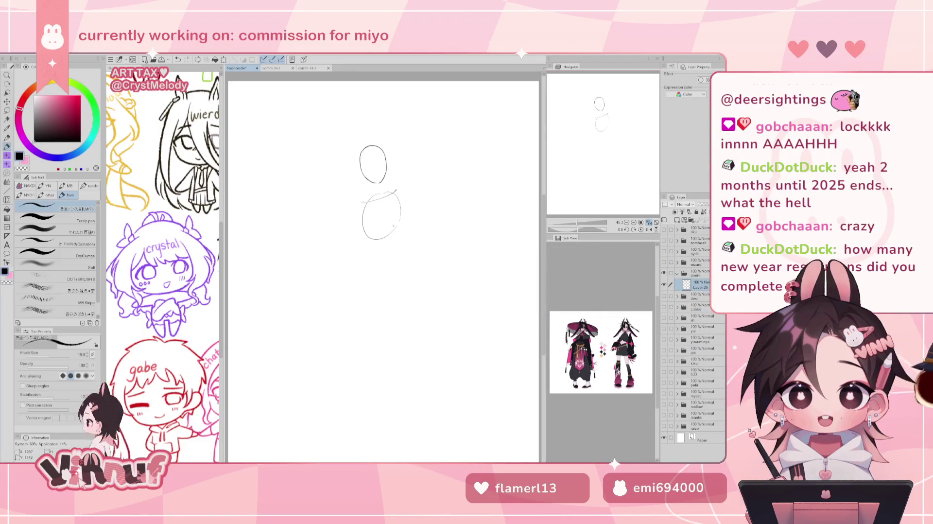
key(ctrl+z)
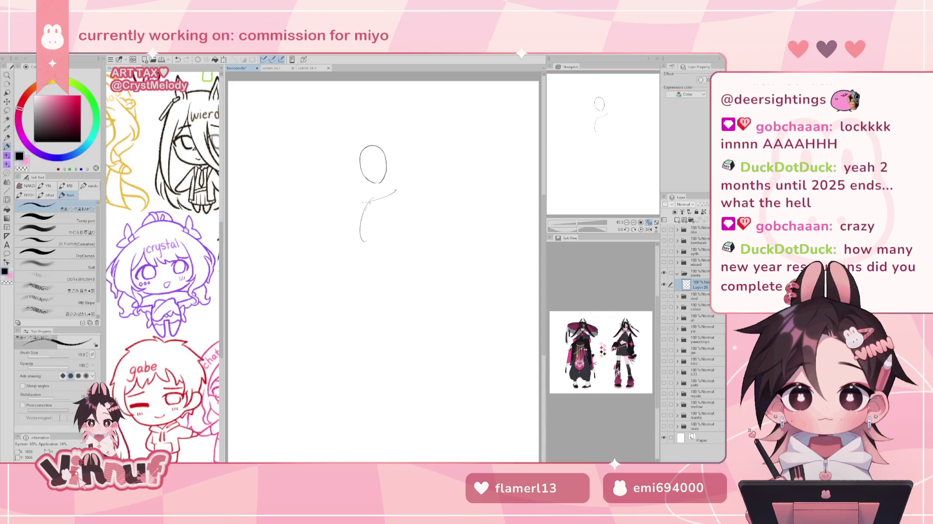
key(ctrl+z)
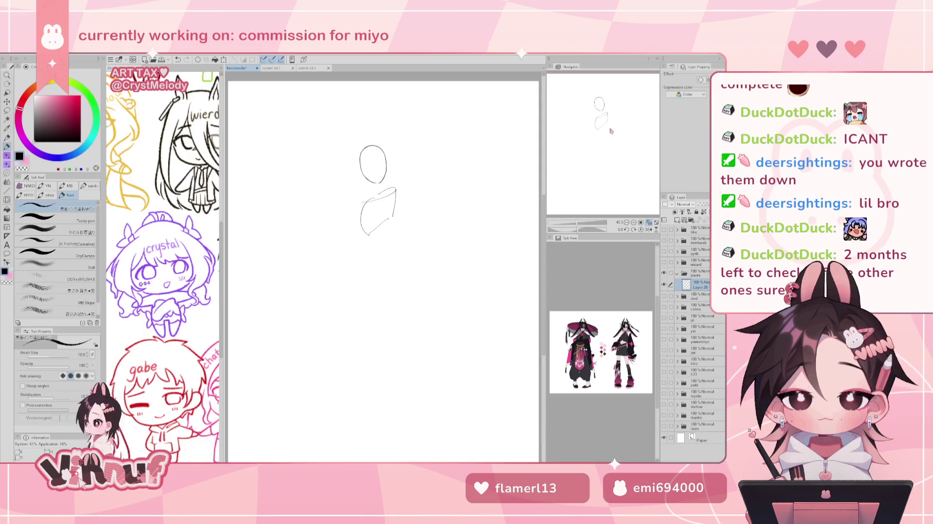
Recentre the sketch, then remove a stray scribble drawn beside the head
drag(615, 135, 628, 179)
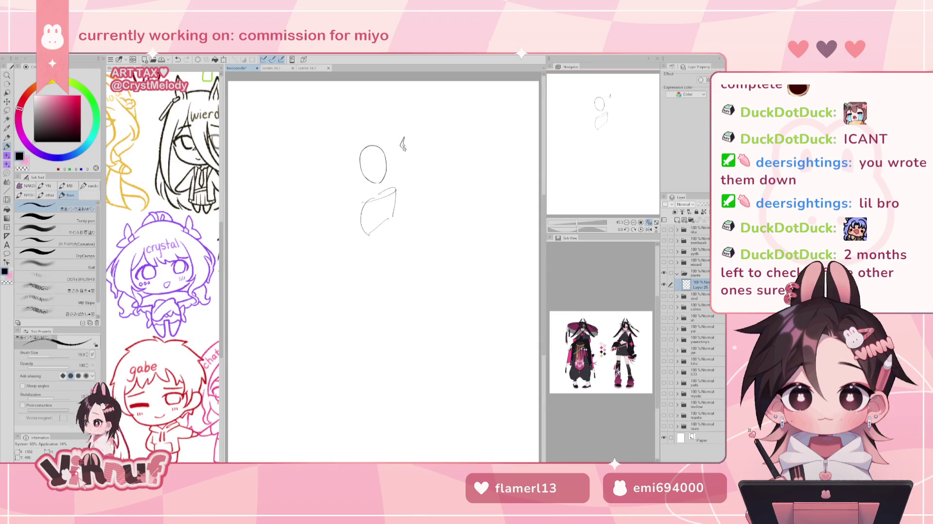
drag(401, 140, 401, 156)
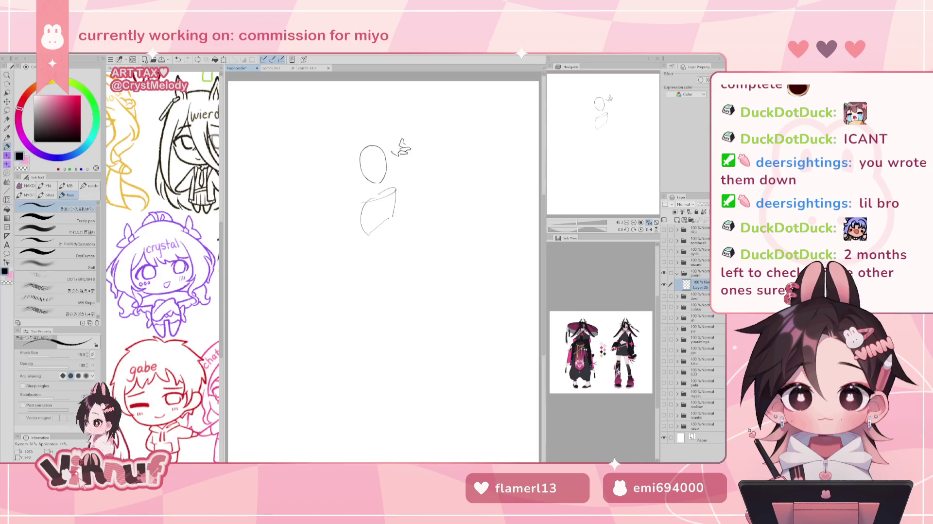
drag(400, 151, 392, 154)
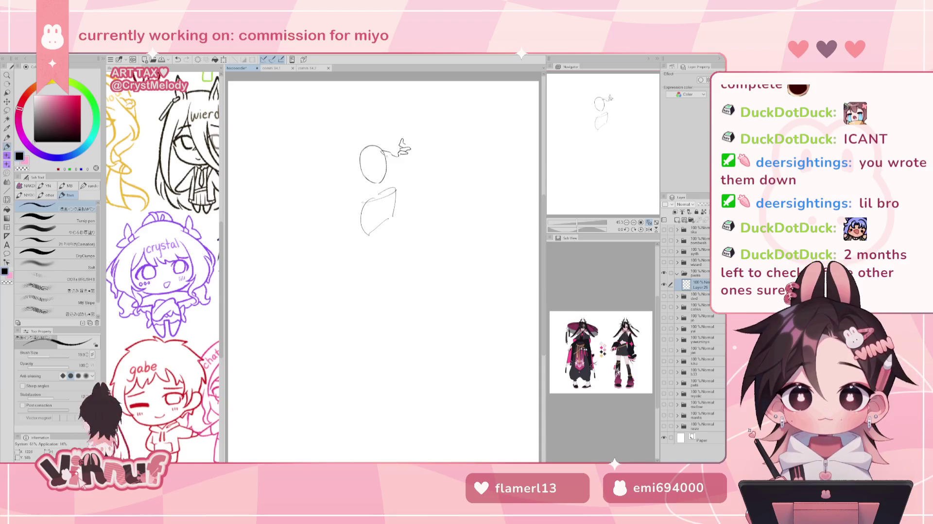
drag(380, 151, 394, 158)
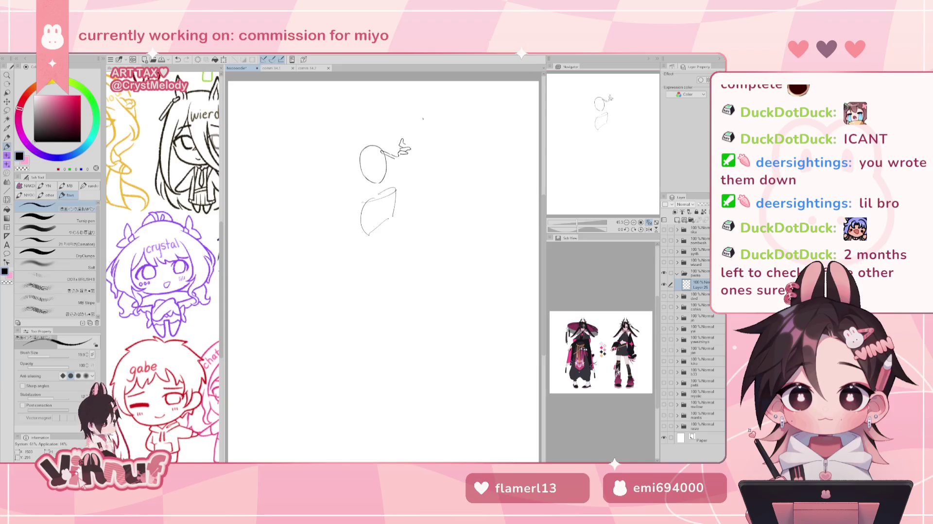
key(ctrl+z)
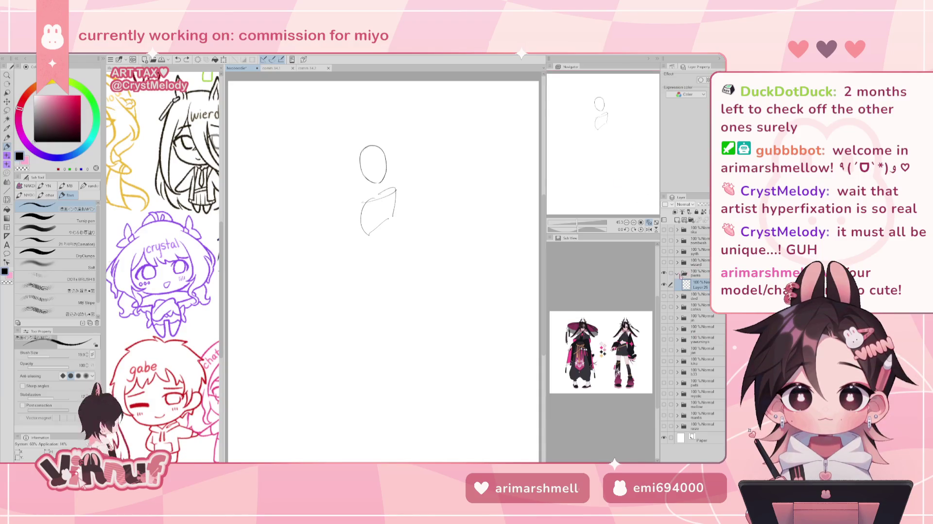
click(679, 273)
click(665, 274)
click(664, 414)
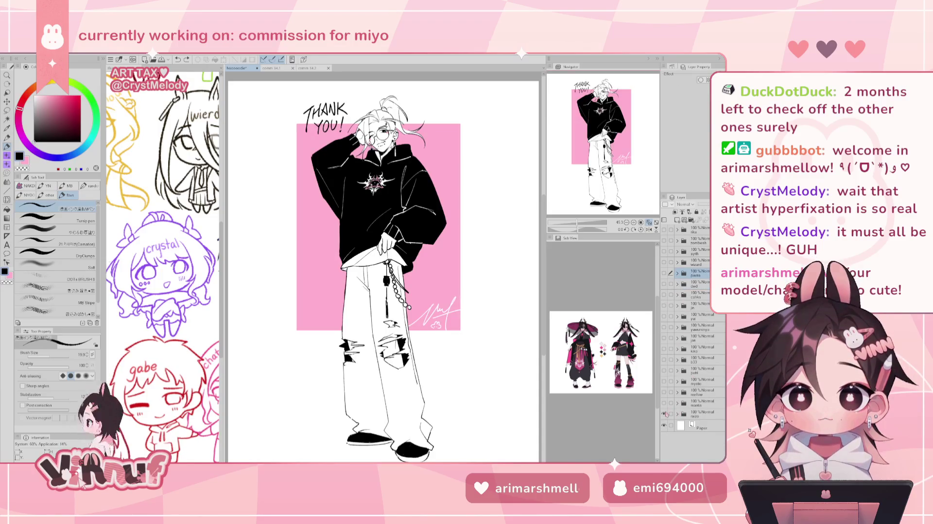
click(664, 414)
click(664, 414)
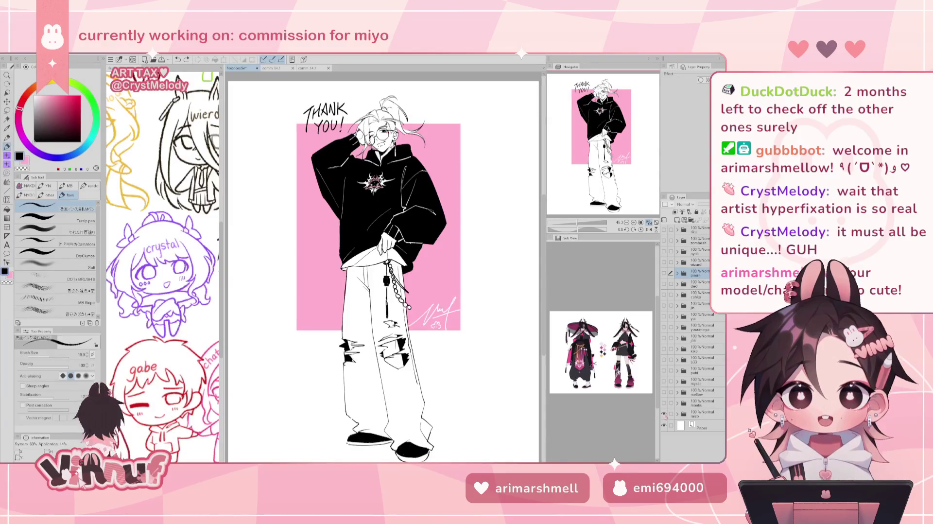
click(664, 414)
click(665, 404)
click(664, 404)
click(664, 392)
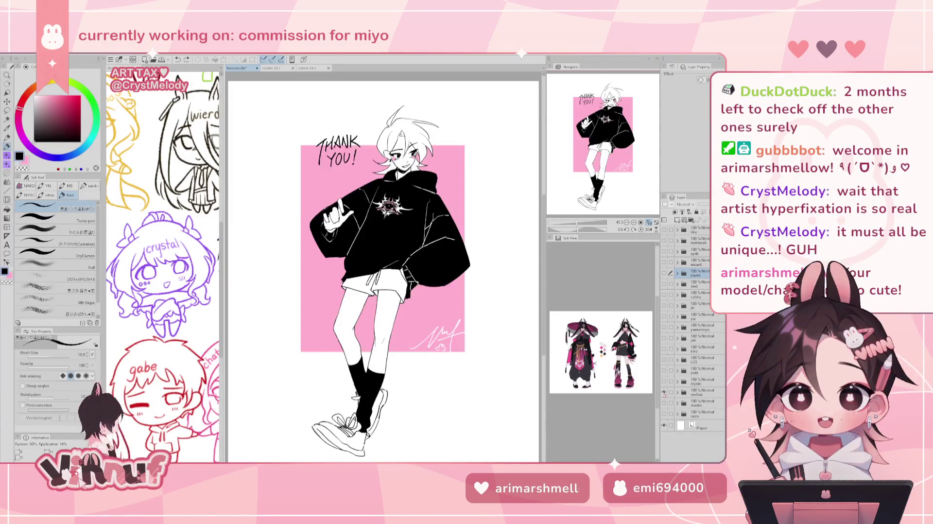
click(665, 392)
click(664, 382)
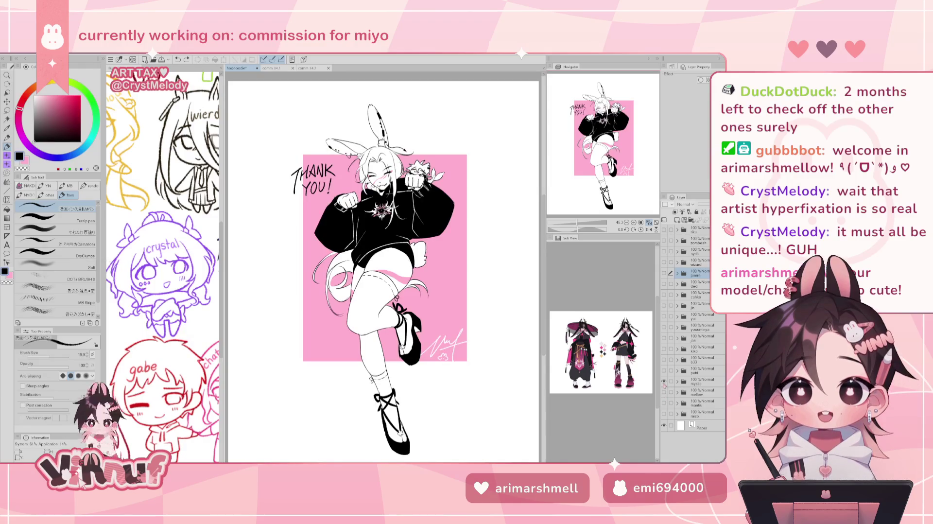
click(665, 382)
click(665, 371)
click(664, 371)
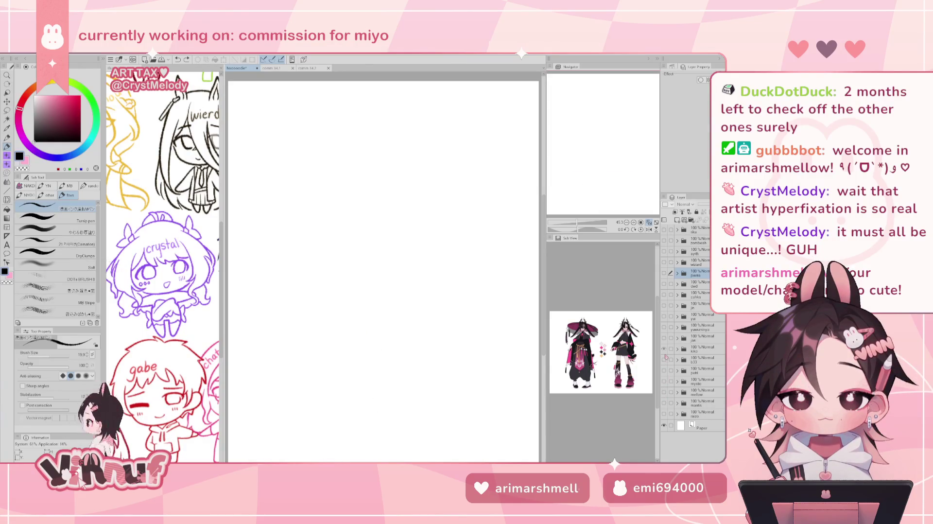
click(665, 361)
click(665, 361)
click(664, 361)
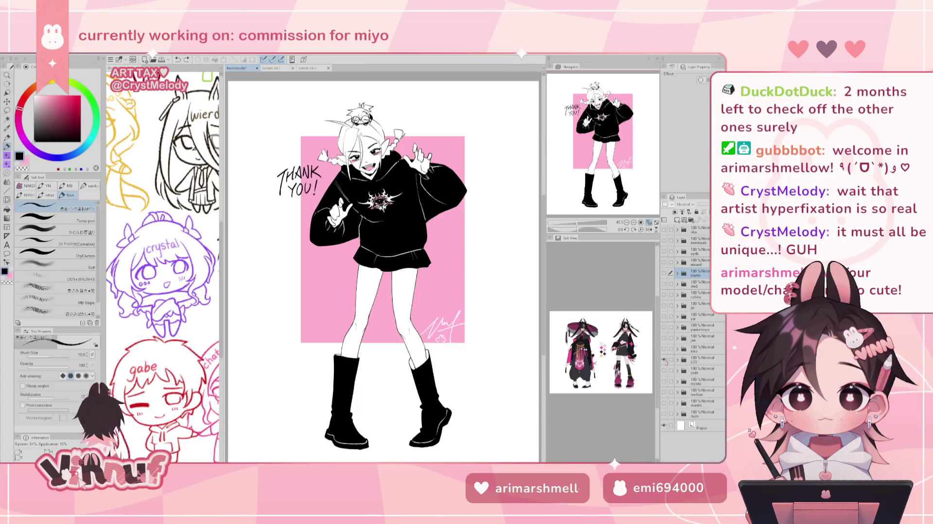
click(665, 361)
click(664, 350)
click(665, 350)
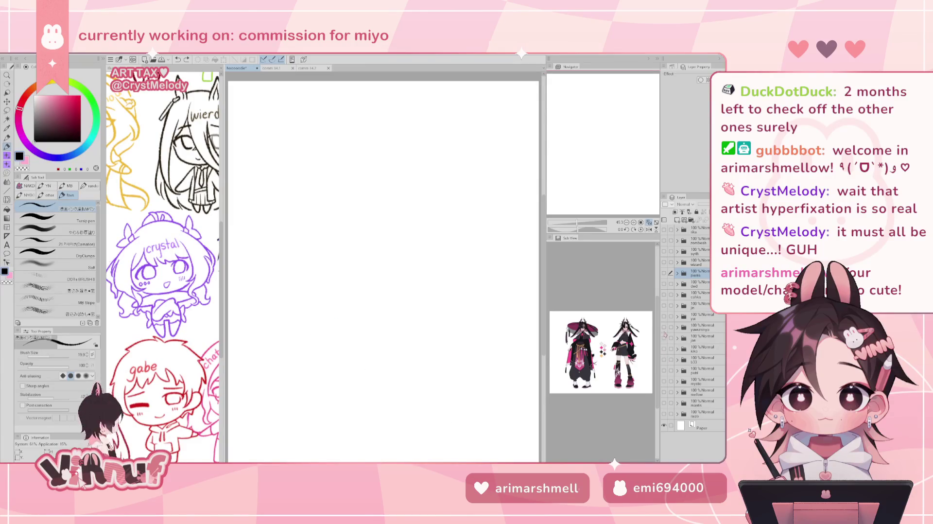
click(664, 339)
click(665, 328)
click(665, 318)
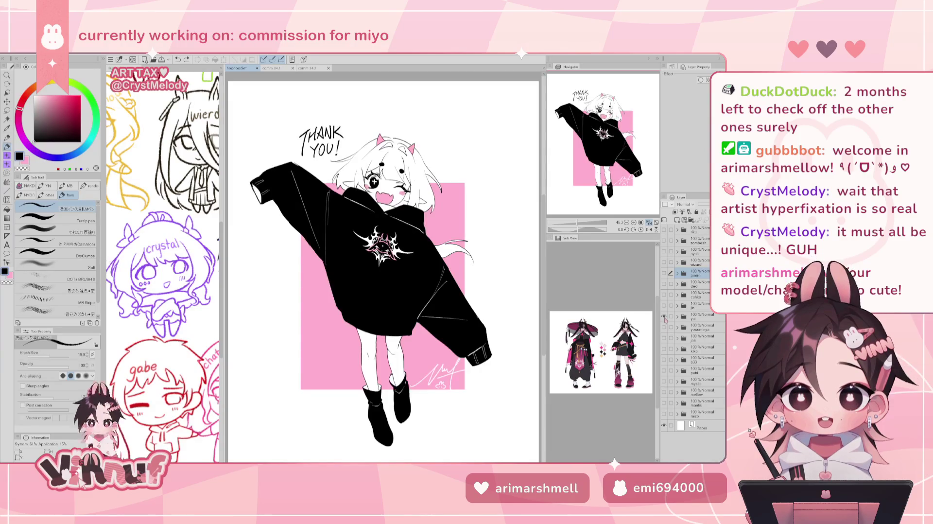
click(664, 318)
click(664, 308)
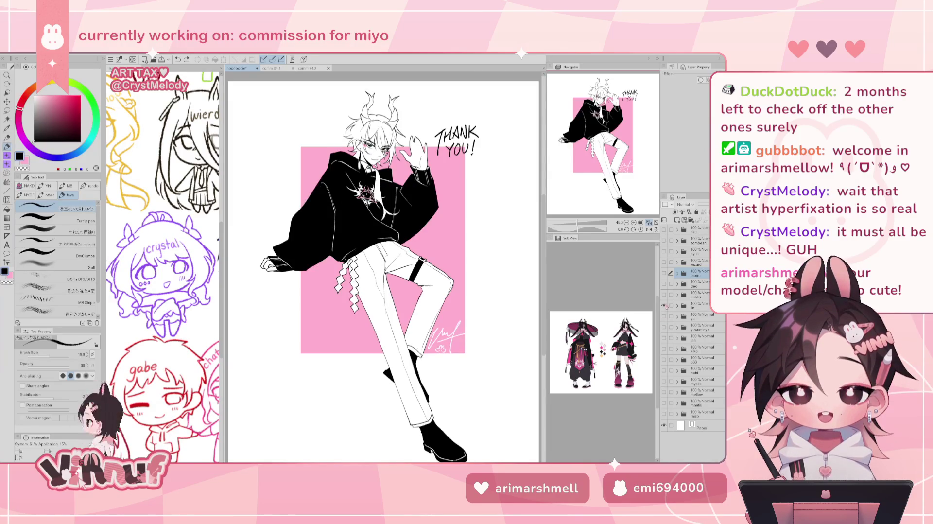
click(664, 306)
click(665, 295)
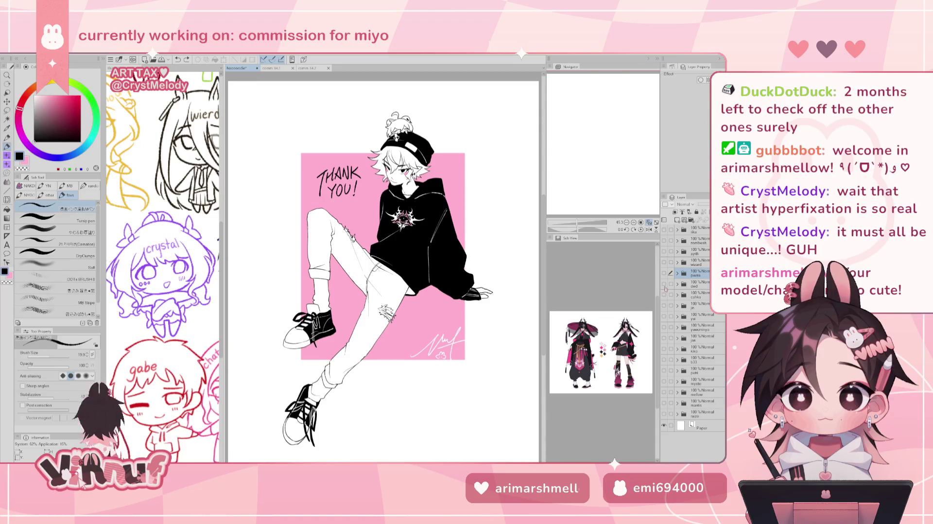
click(664, 296)
click(665, 284)
click(665, 284)
click(664, 273)
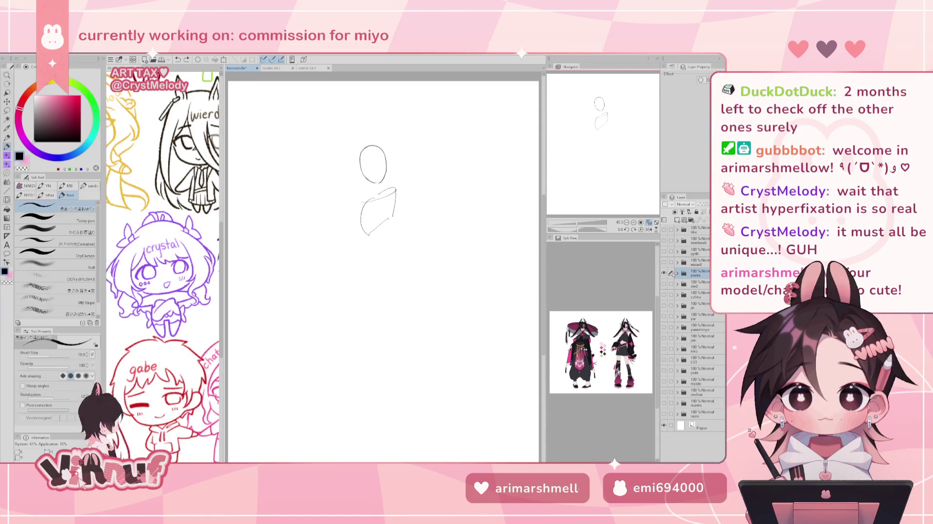
Select Layer 26 in the sketch folder and try a diagonal leg line, then undo it
click(678, 273)
click(696, 286)
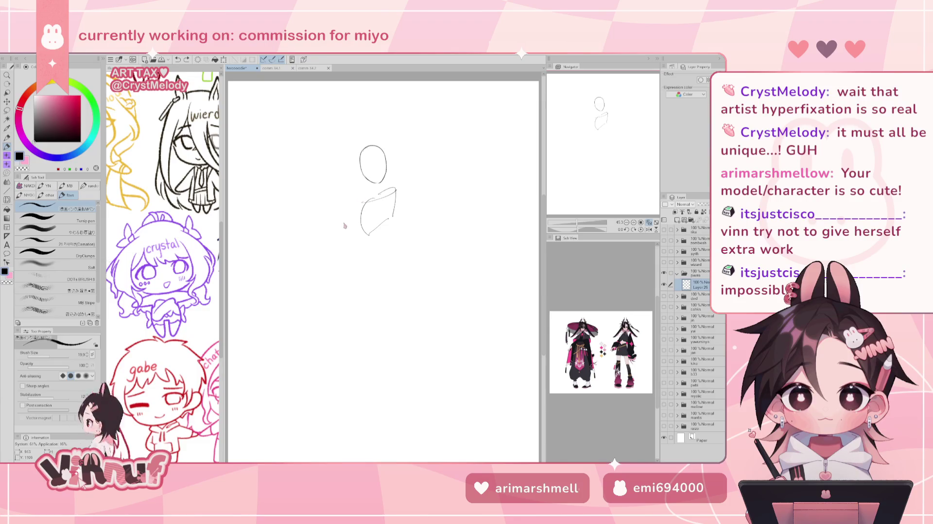
drag(379, 230, 336, 261)
key(ctrl+z)
Sketch the hip curve, the torso's lower edge and a bent seated leg
drag(389, 217, 365, 234)
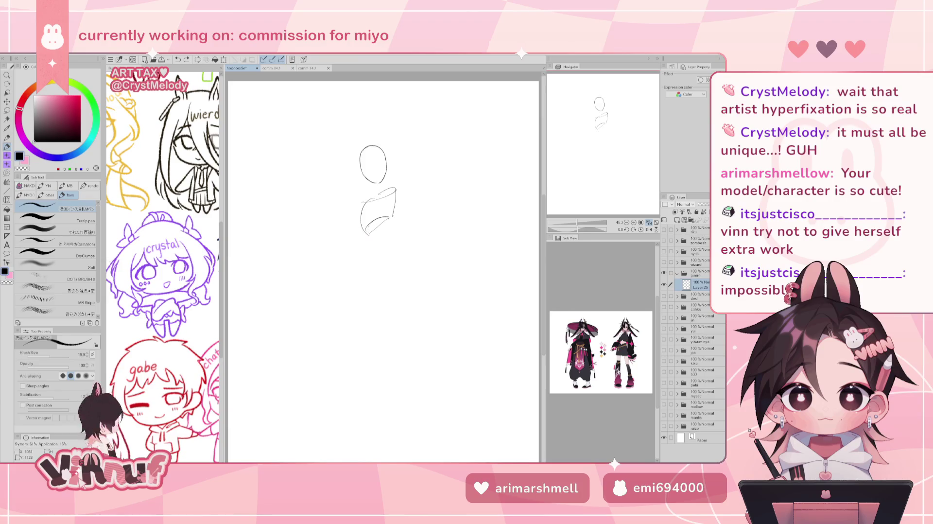
drag(357, 236, 380, 239)
mouse_move(389, 222)
mouse_down()
mouse_move(387, 244)
mouse_move(384, 235)
mouse_move(371, 252)
mouse_up()
key(ctrl+z)
key(ctrl+z)
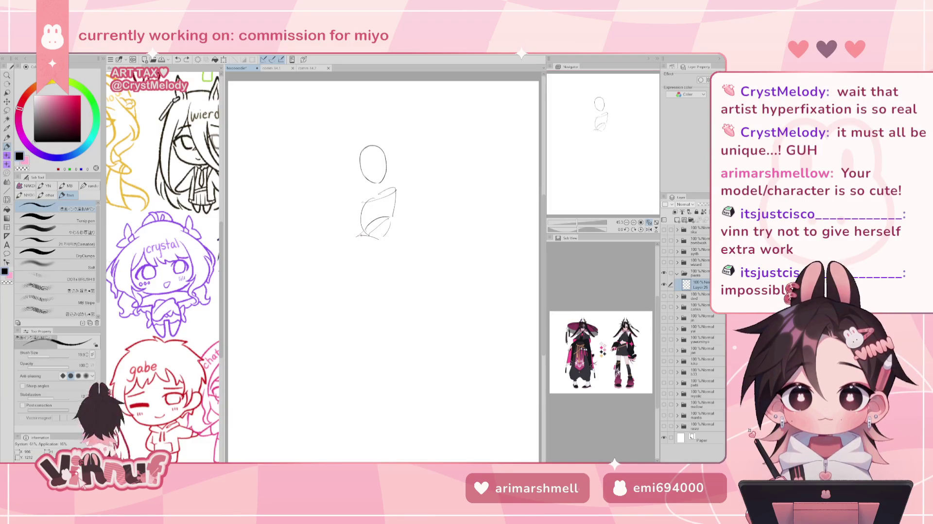
key(ctrl+z)
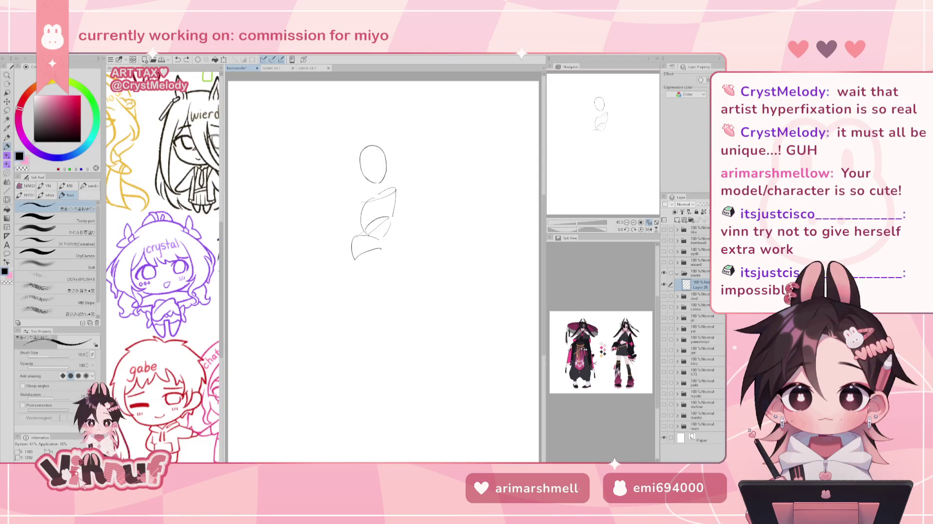
mouse_move(354, 237)
mouse_down()
mouse_move(337, 252)
mouse_move(387, 263)
mouse_up()
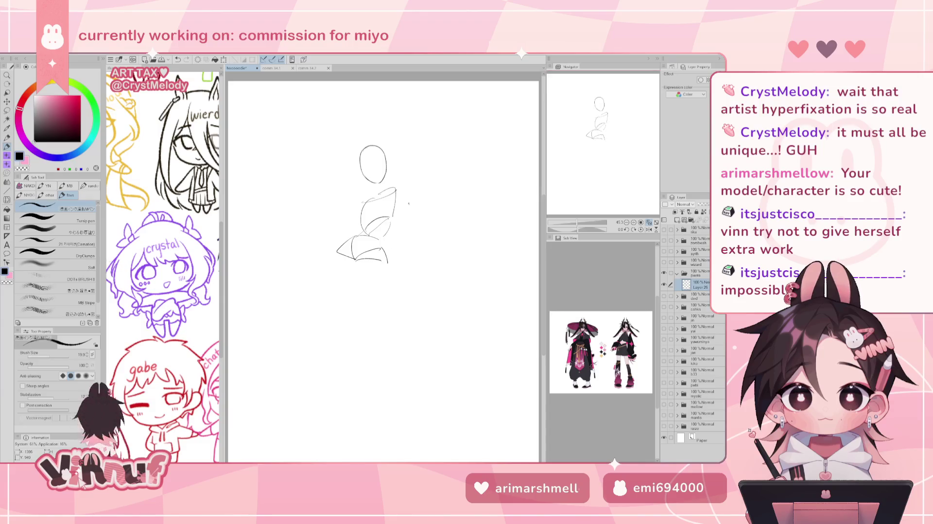